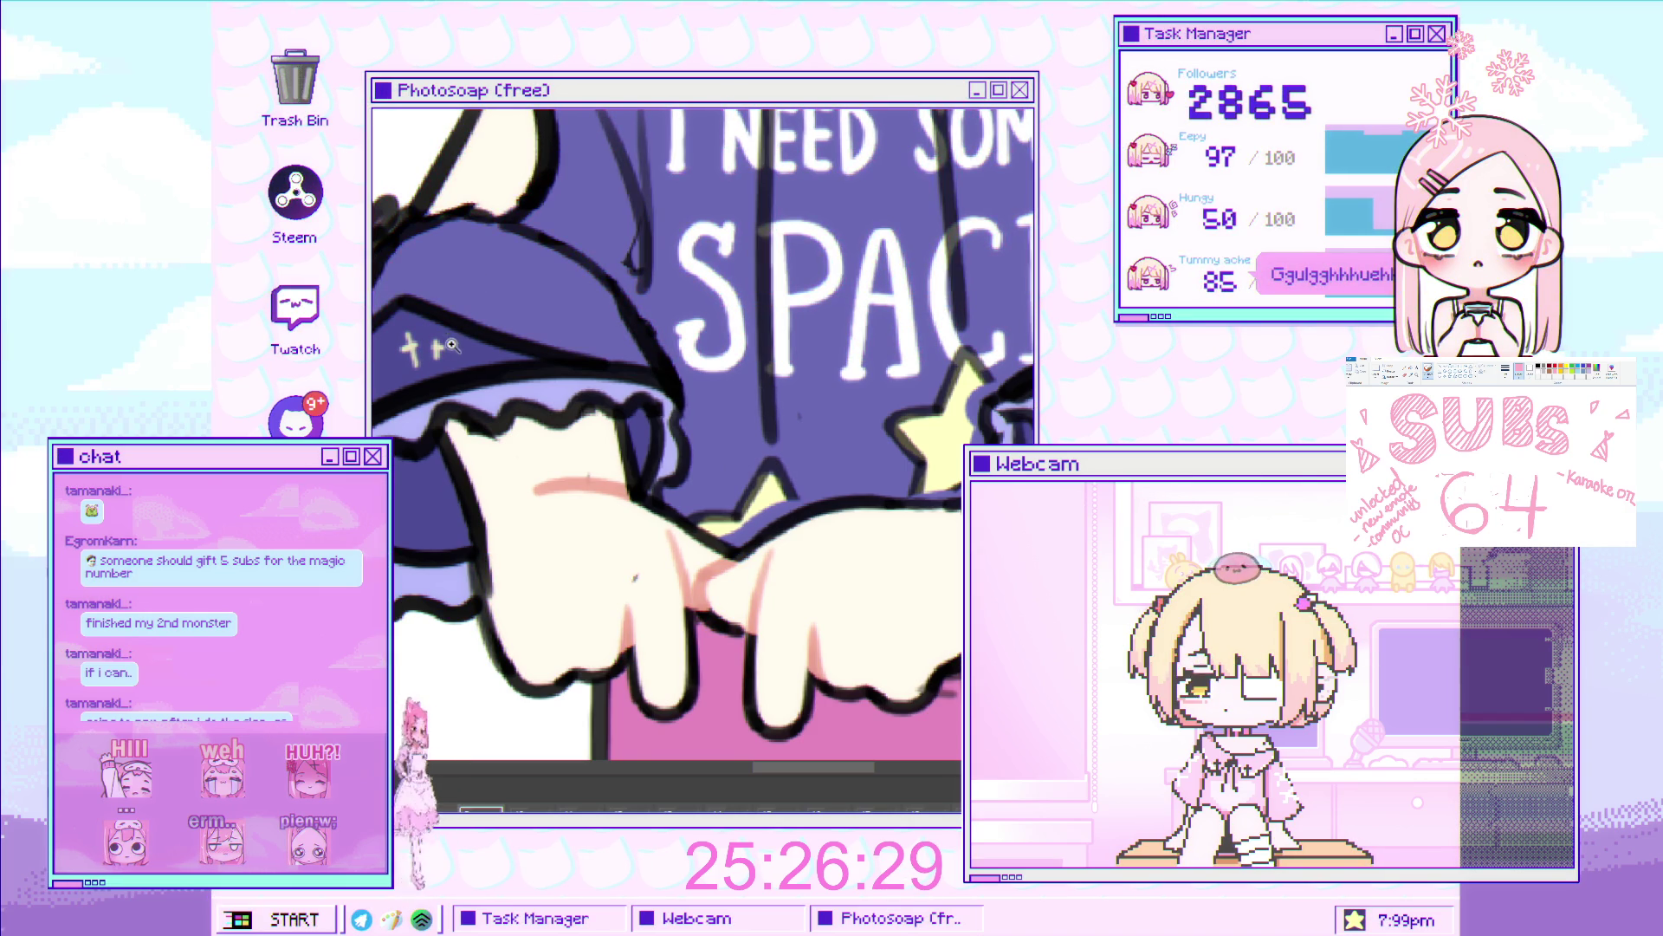
Paint lavender over the left ruffle's lower edge and its black outline at the corner.
scroll(495, 387, up, 1)
scroll(495, 388, down, 3)
scroll(502, 520, up, 5)
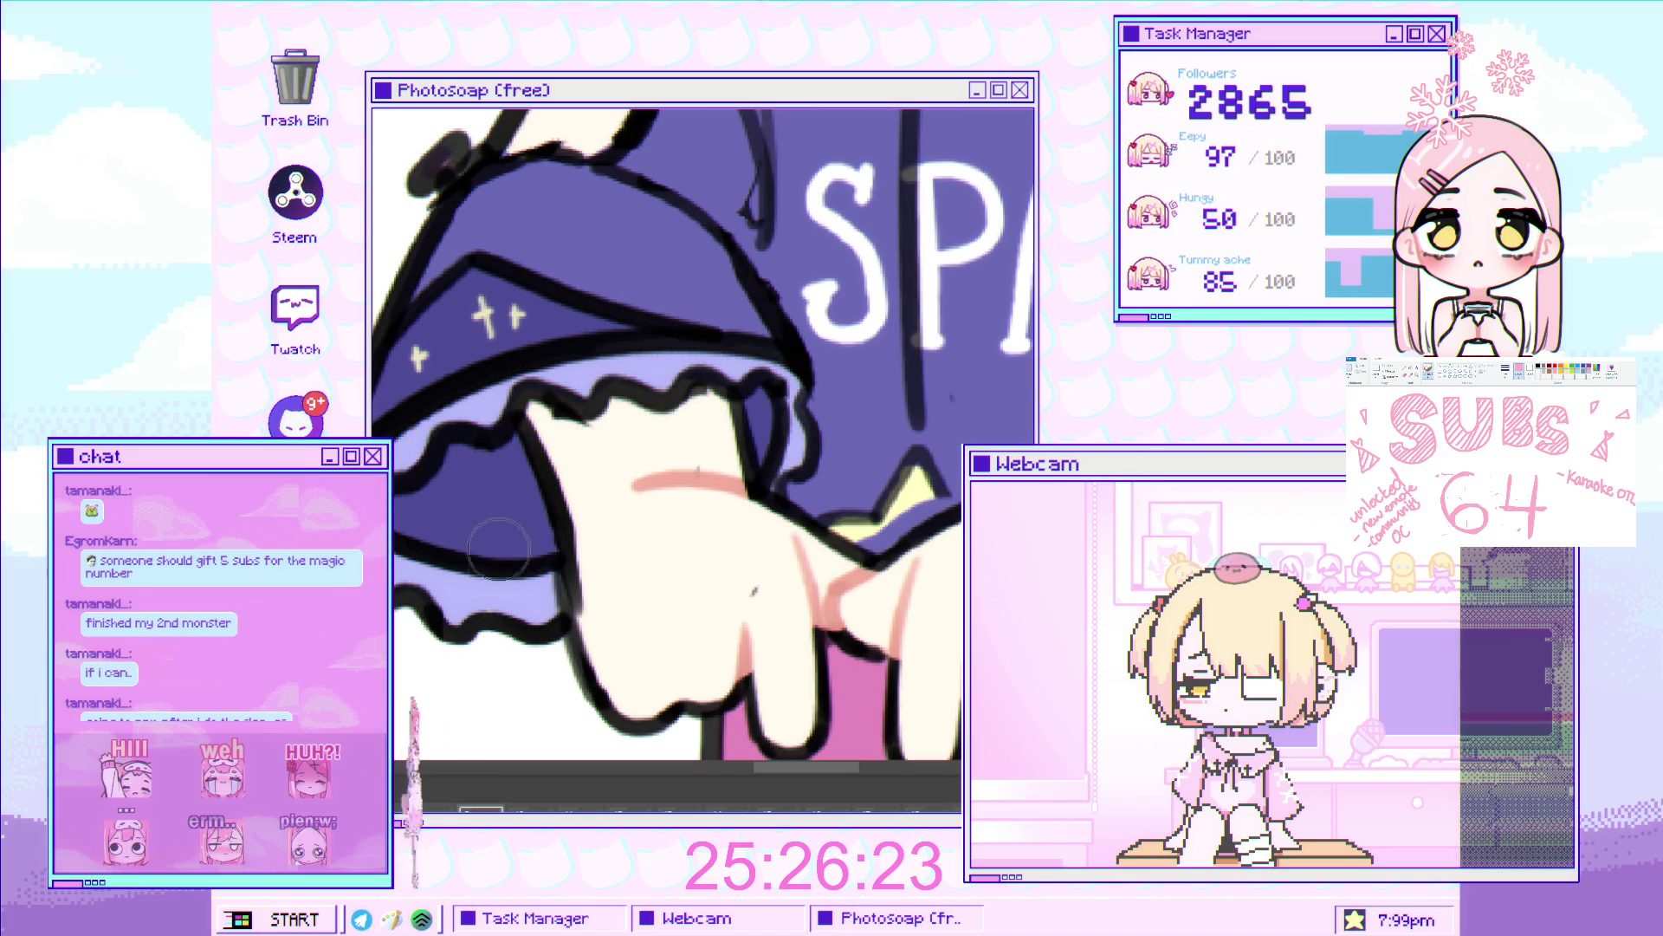
mouse_move(499, 550)
mouse_down()
mouse_move(528, 624)
mouse_move(533, 537)
mouse_move(546, 632)
mouse_move(463, 563)
mouse_move(407, 606)
mouse_up()
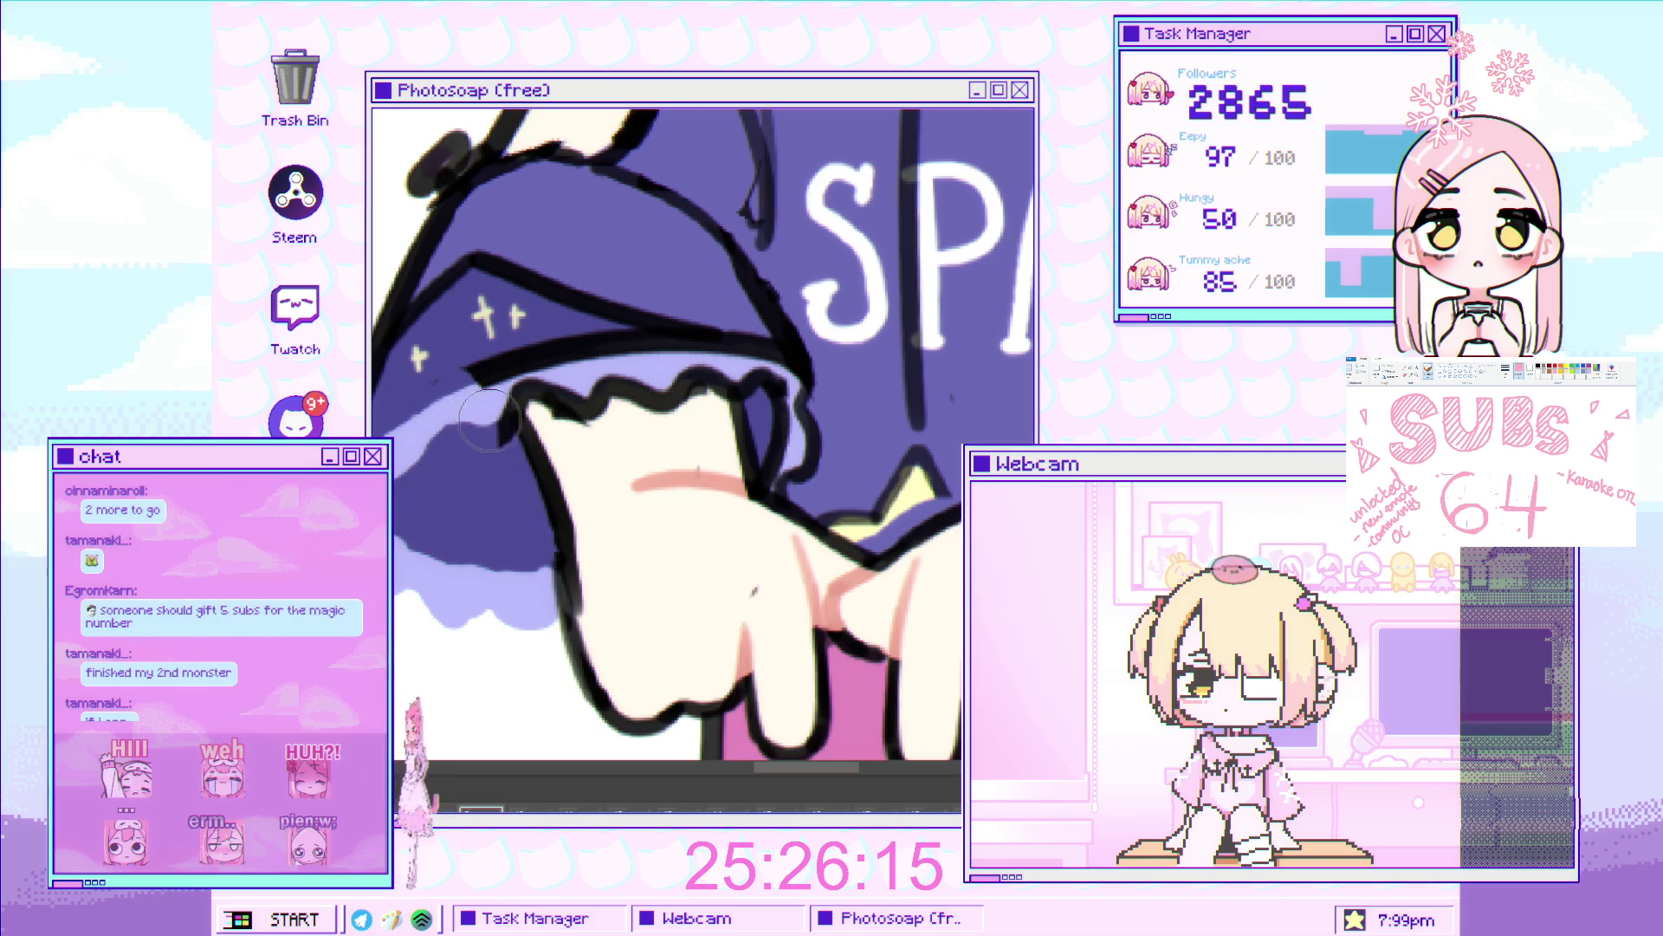
mouse_move(498, 437)
mouse_down()
mouse_move(537, 381)
mouse_move(624, 364)
mouse_move(580, 407)
mouse_move(656, 400)
mouse_up()
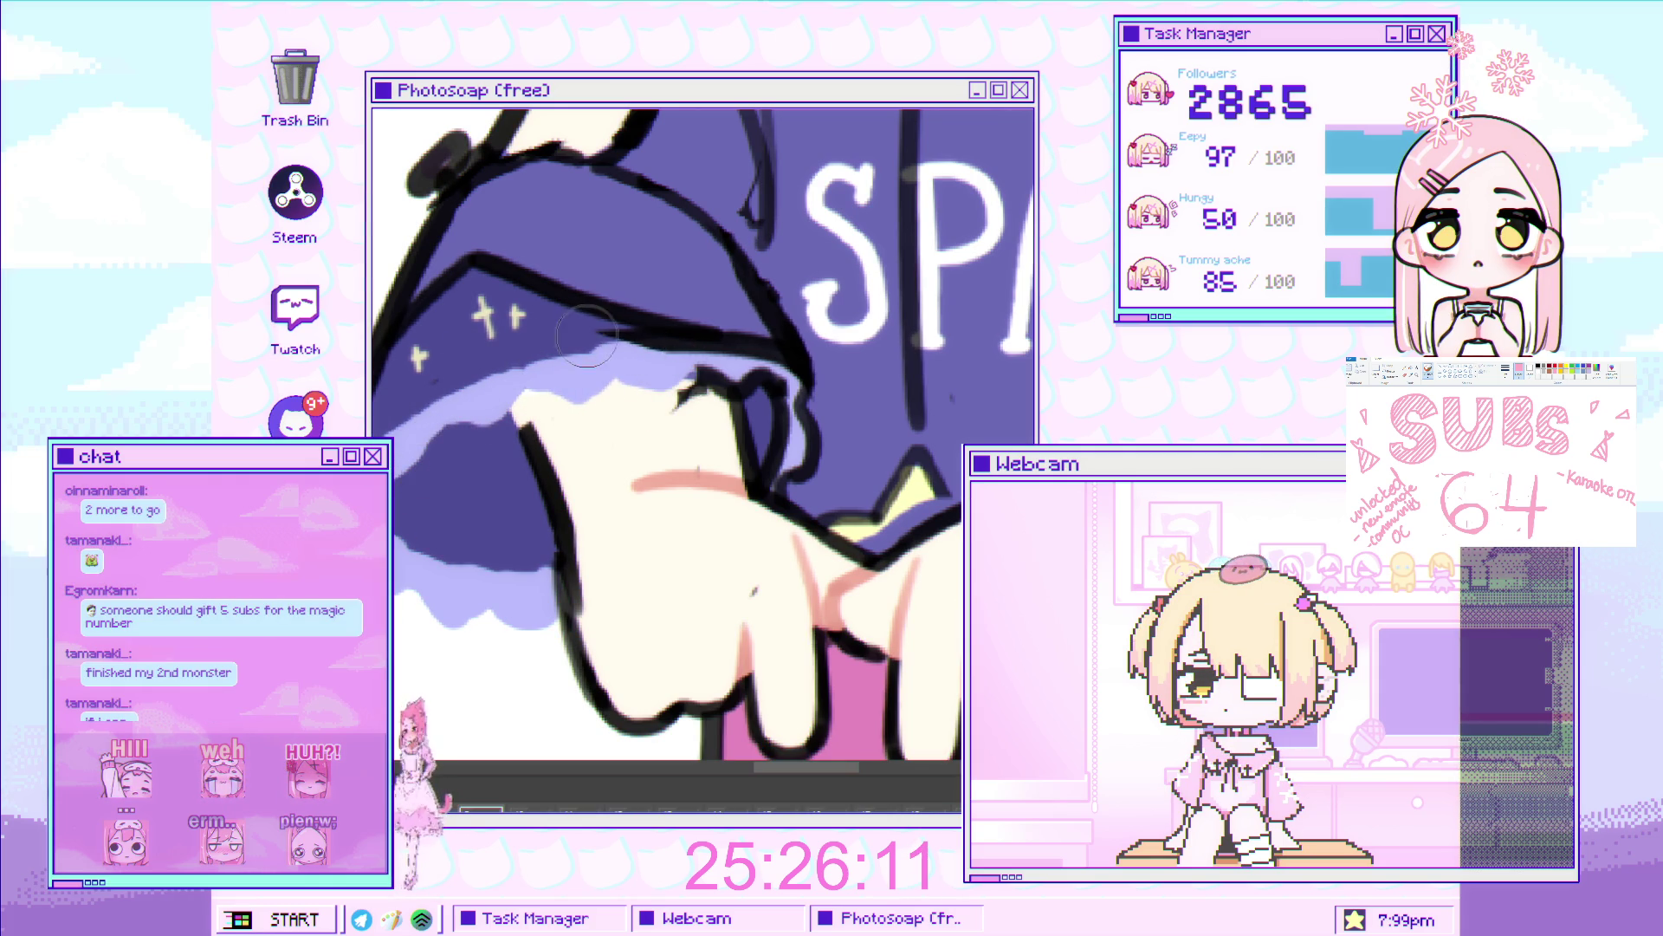
mouse_move(600, 339)
mouse_down()
mouse_move(658, 373)
mouse_move(667, 408)
mouse_move(724, 383)
mouse_move(793, 407)
mouse_move(785, 457)
mouse_move(824, 465)
mouse_move(798, 398)
mouse_up()
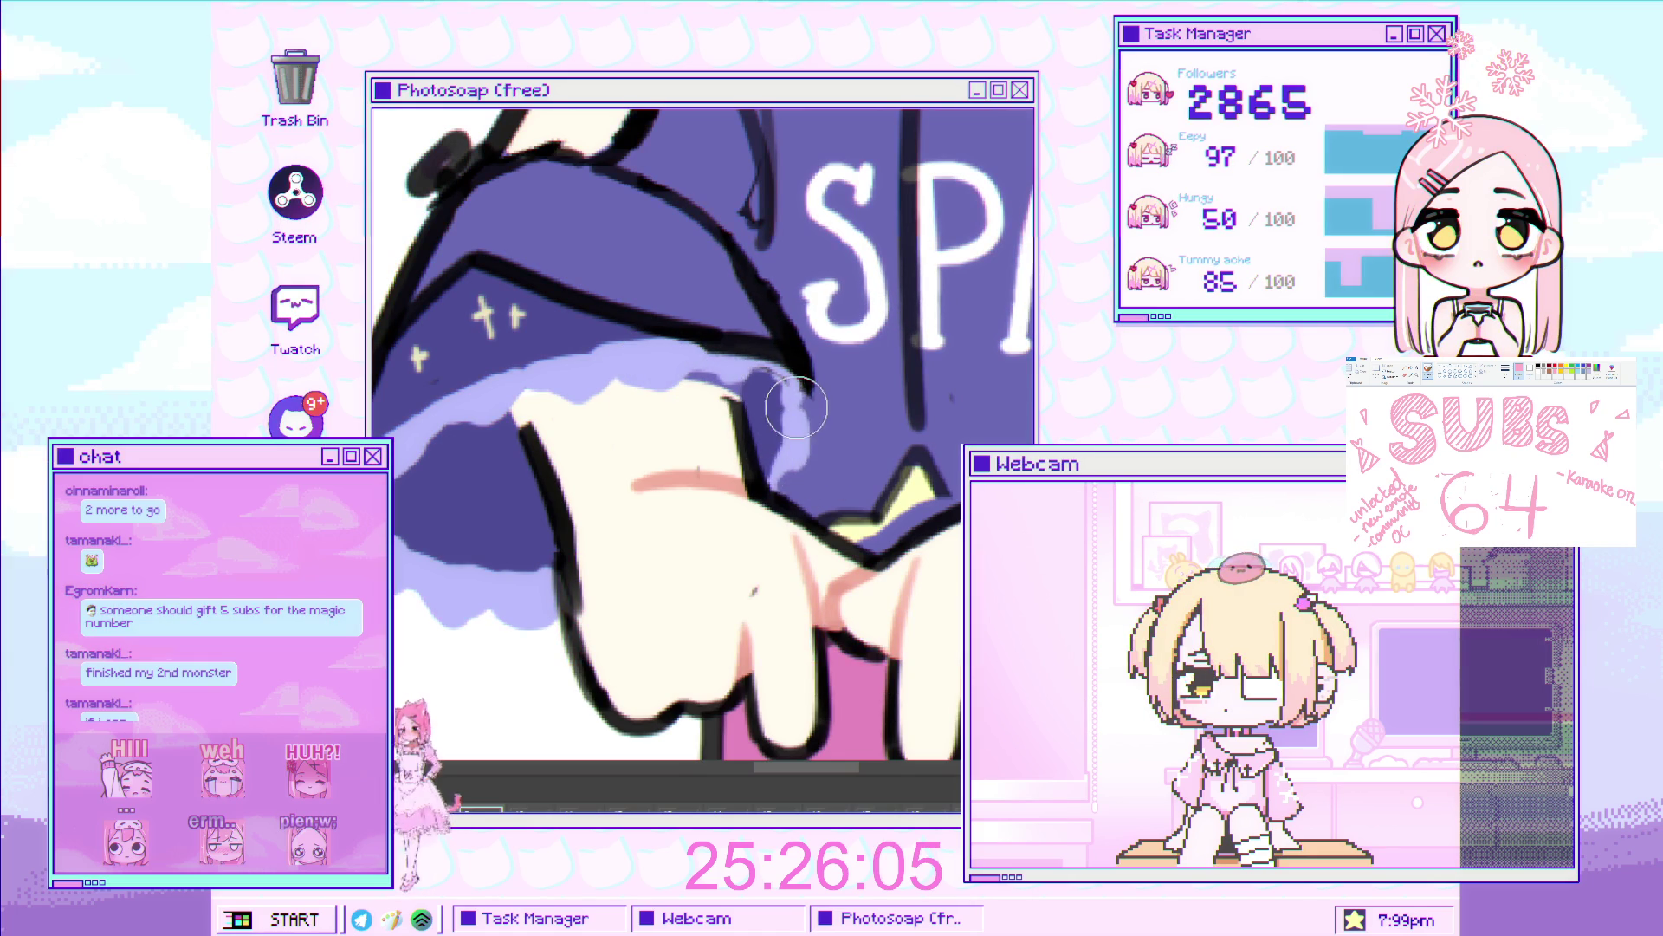
Paint lavender over the outline beside the star and bring the right sleeve cuff into view.
scroll(801, 422, down, 3)
scroll(596, 496, up, 3)
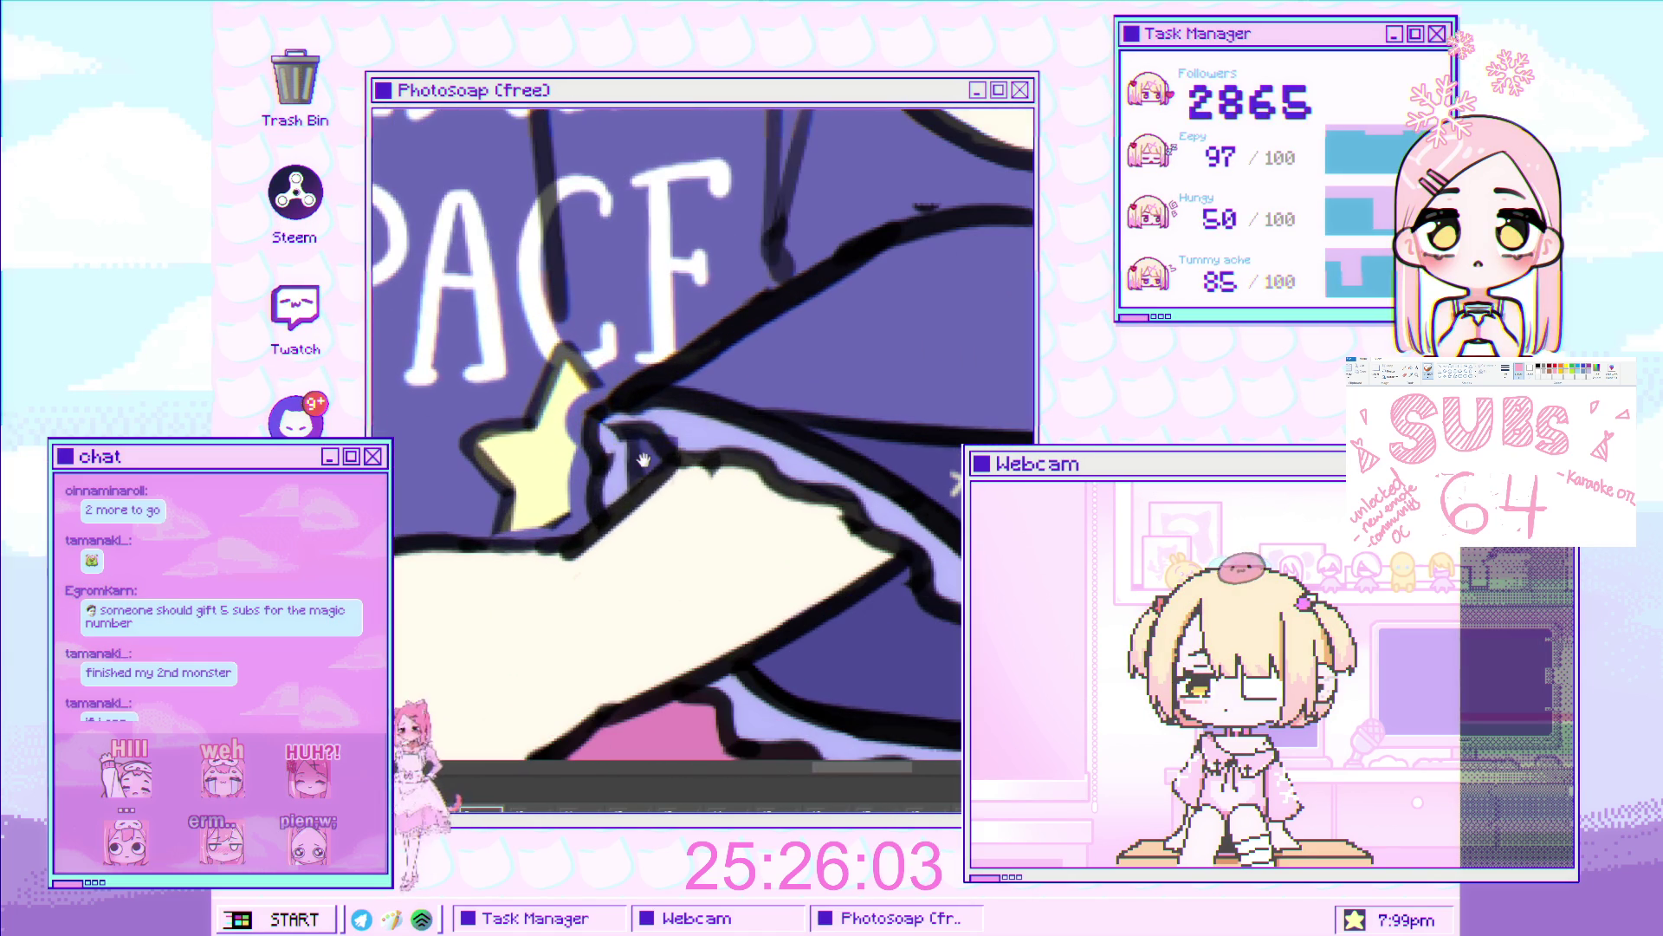
mouse_move(589, 448)
mouse_down()
mouse_move(610, 420)
mouse_move(663, 442)
mouse_move(627, 427)
mouse_move(644, 406)
mouse_up()
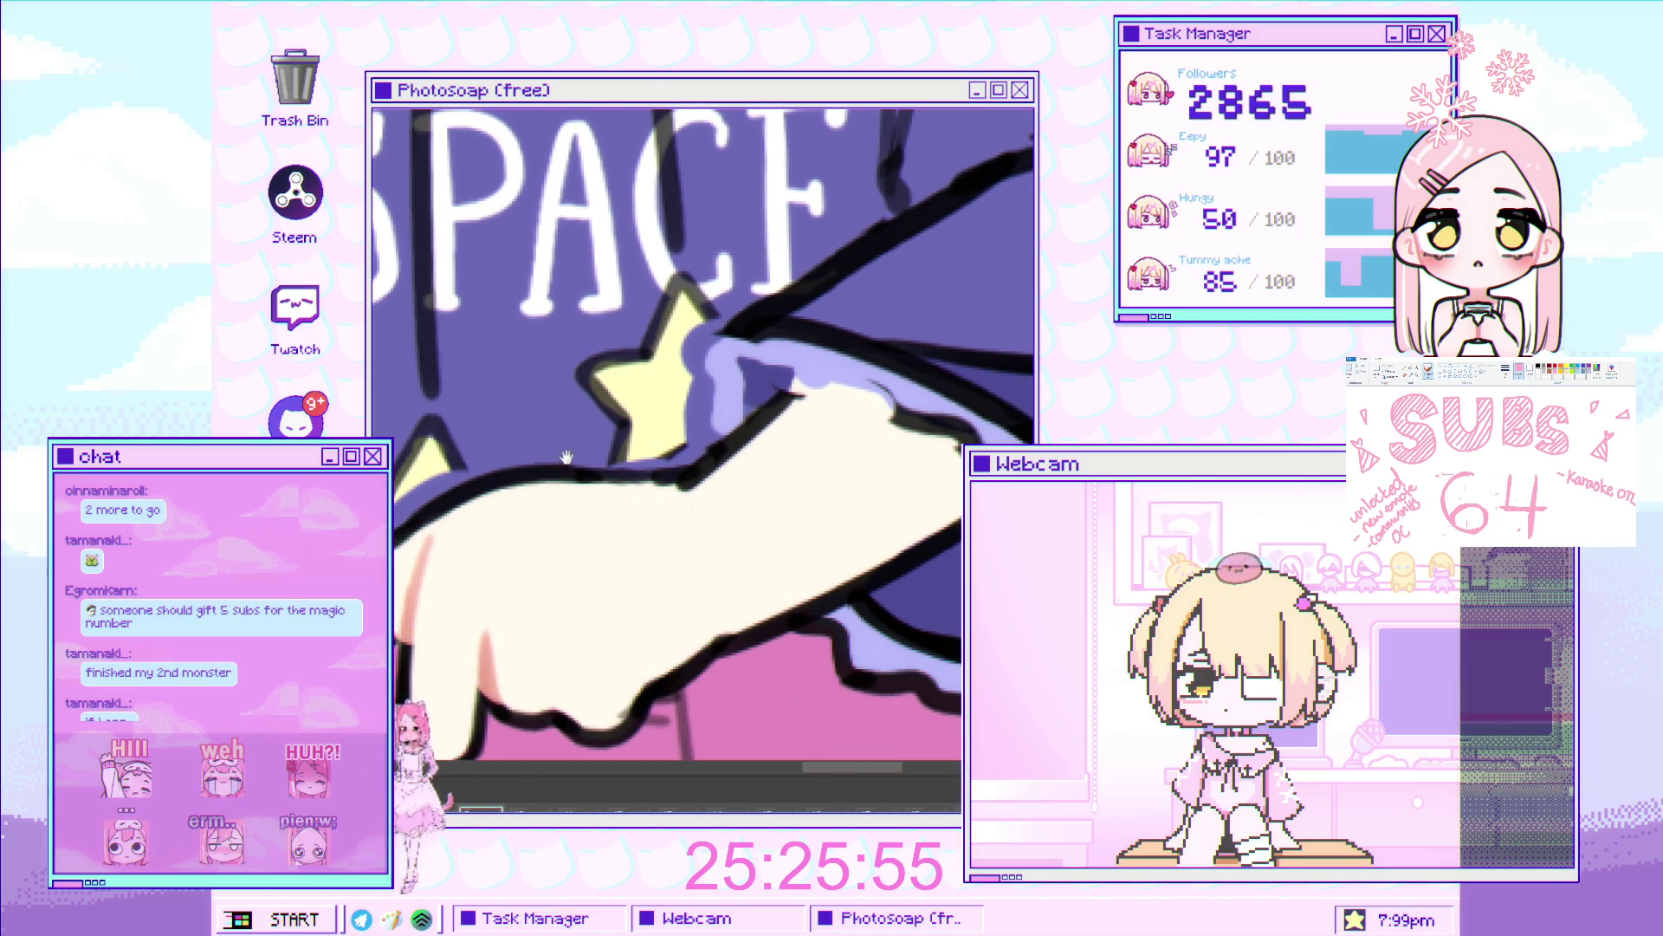
drag(983, 459, 762, 424)
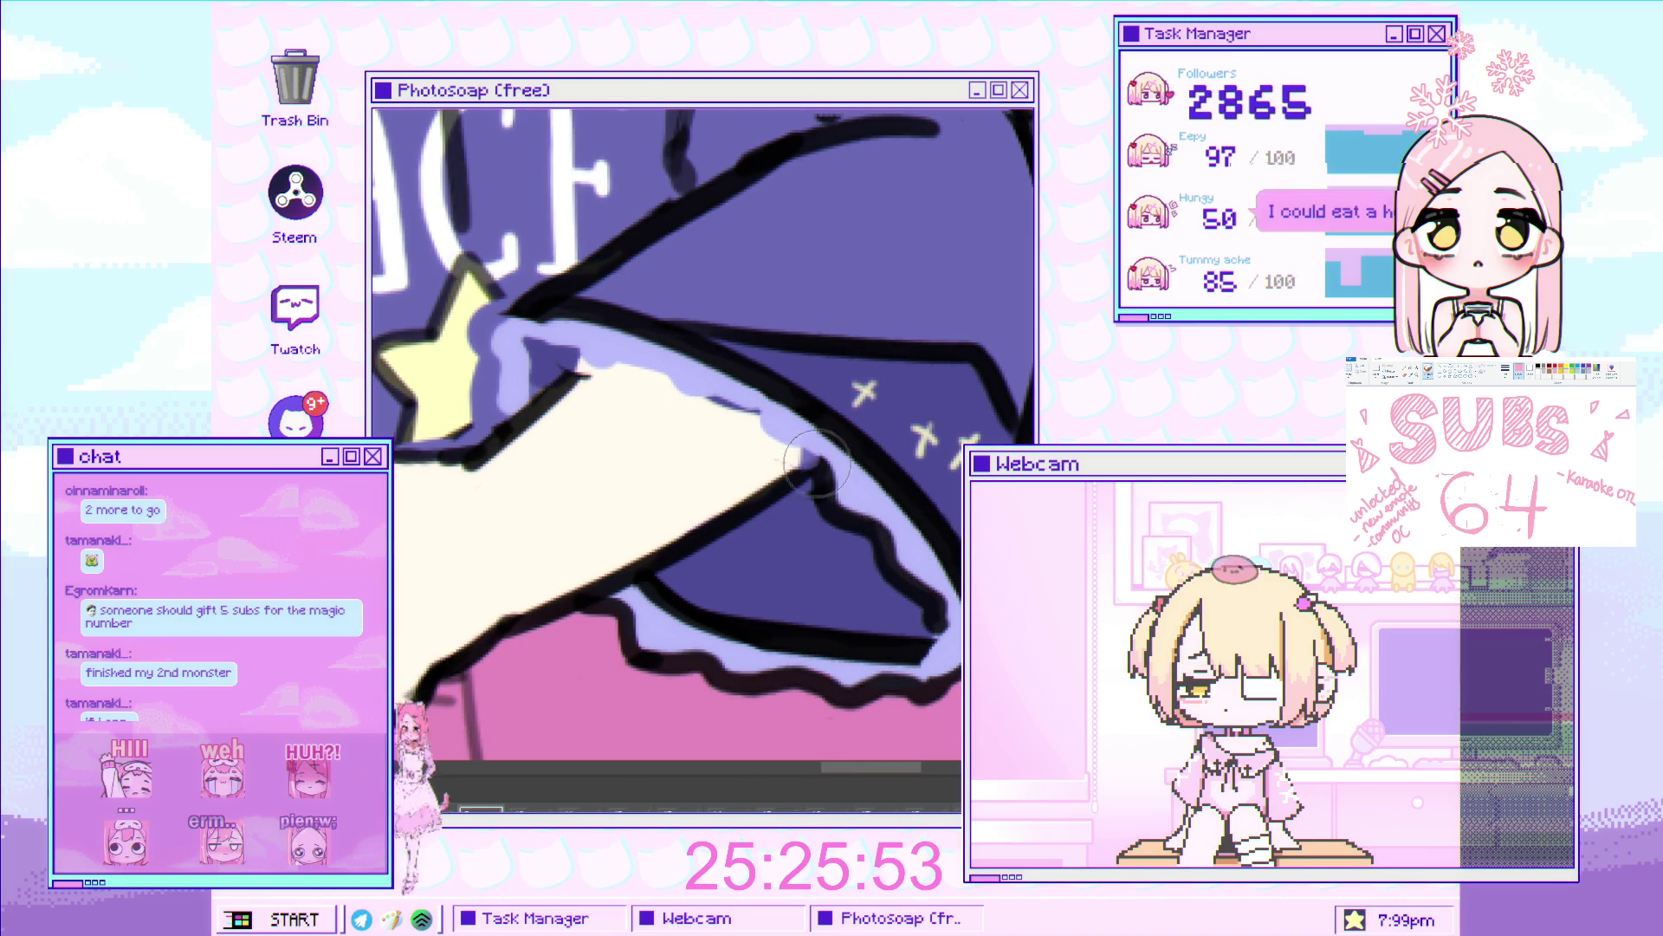
mouse_move(692, 577)
mouse_down()
mouse_move(618, 522)
mouse_move(554, 520)
mouse_move(483, 557)
mouse_move(519, 539)
mouse_move(522, 568)
mouse_move(801, 619)
mouse_move(844, 645)
mouse_move(875, 563)
mouse_move(807, 489)
mouse_up()
scroll(796, 494, down, 5)
scroll(766, 423, up, 4)
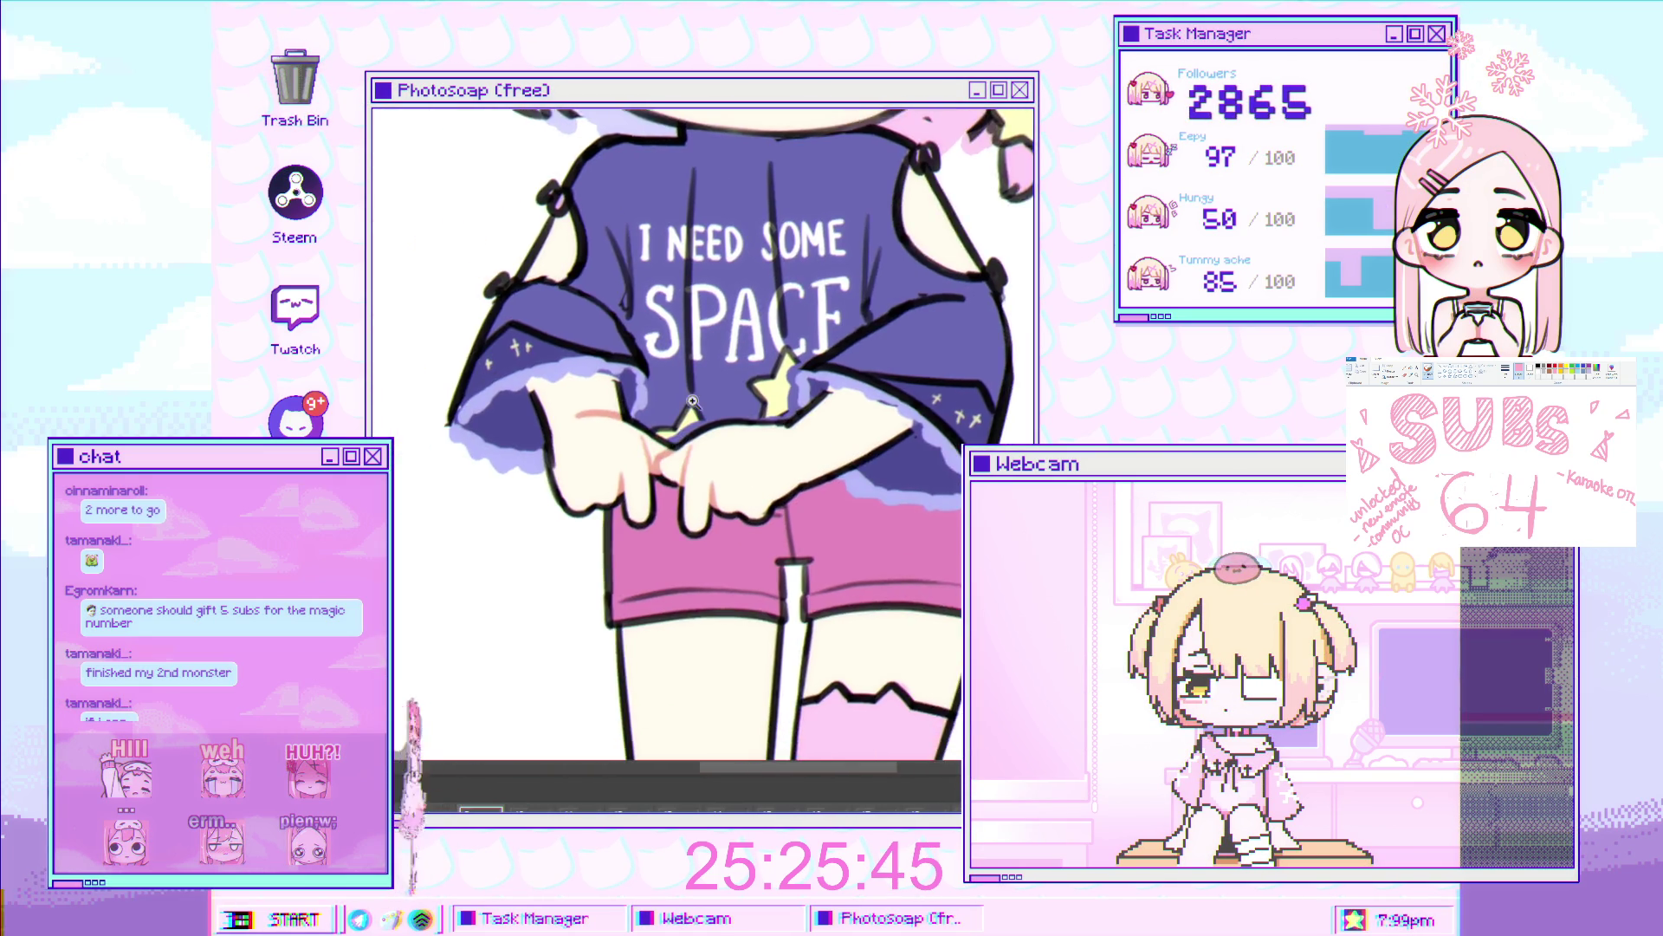
Brush a lavender stroke along the right sleeve's cuff outline.
drag(767, 423, 481, 416)
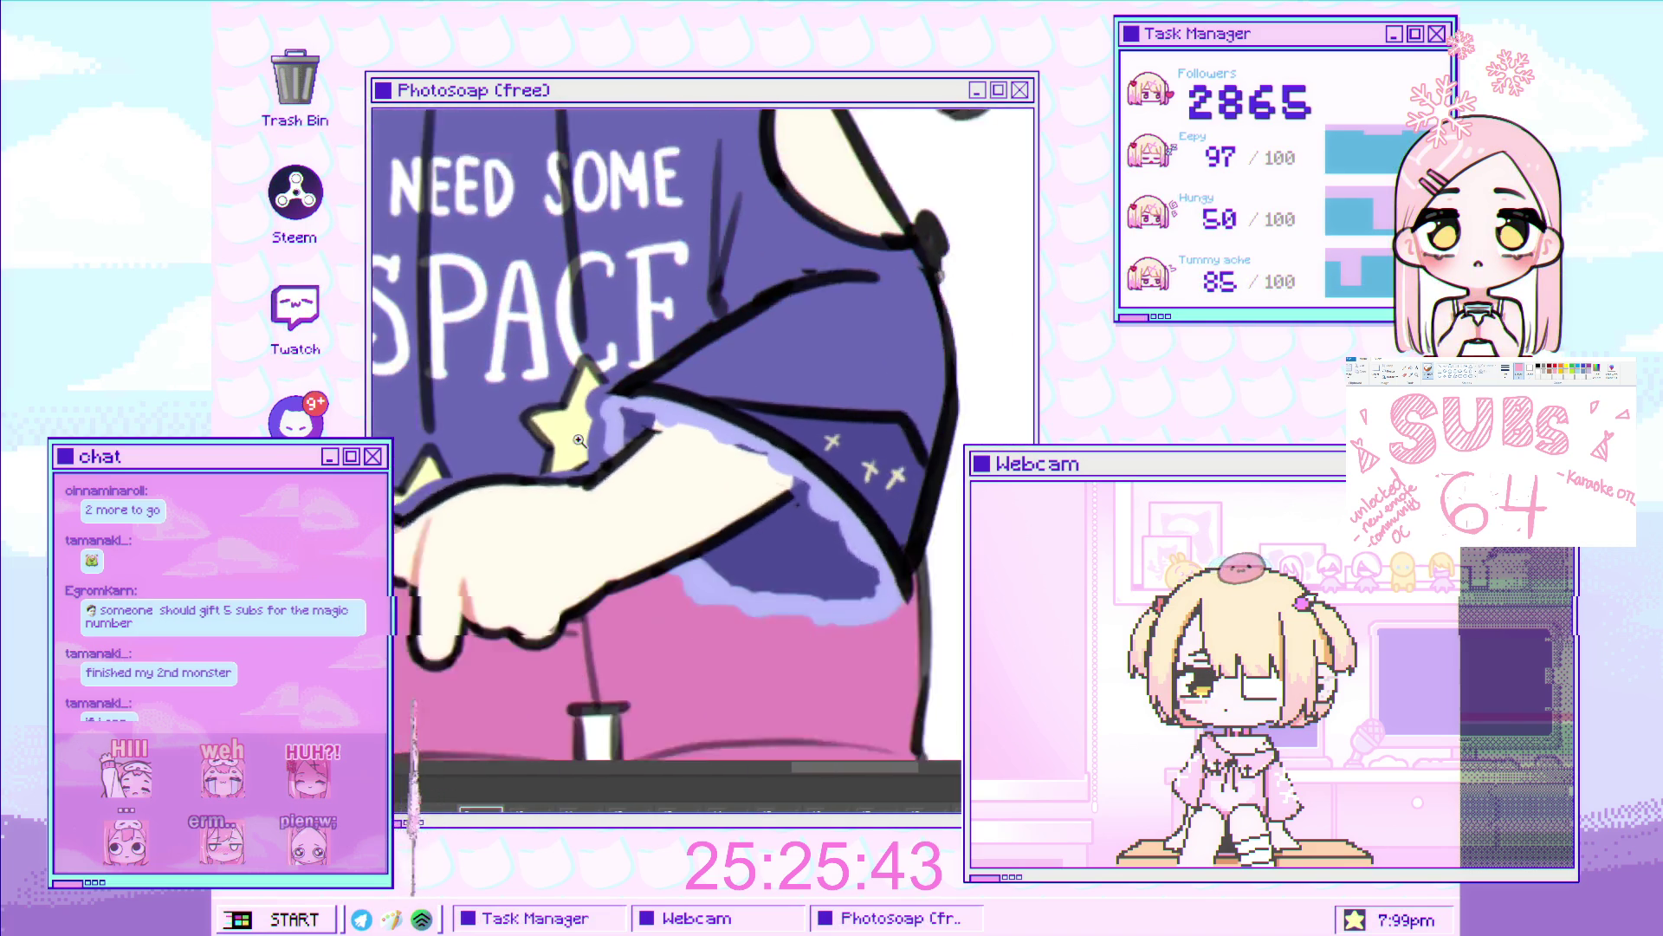
scroll(481, 416, down, 2)
scroll(659, 434, up, 1)
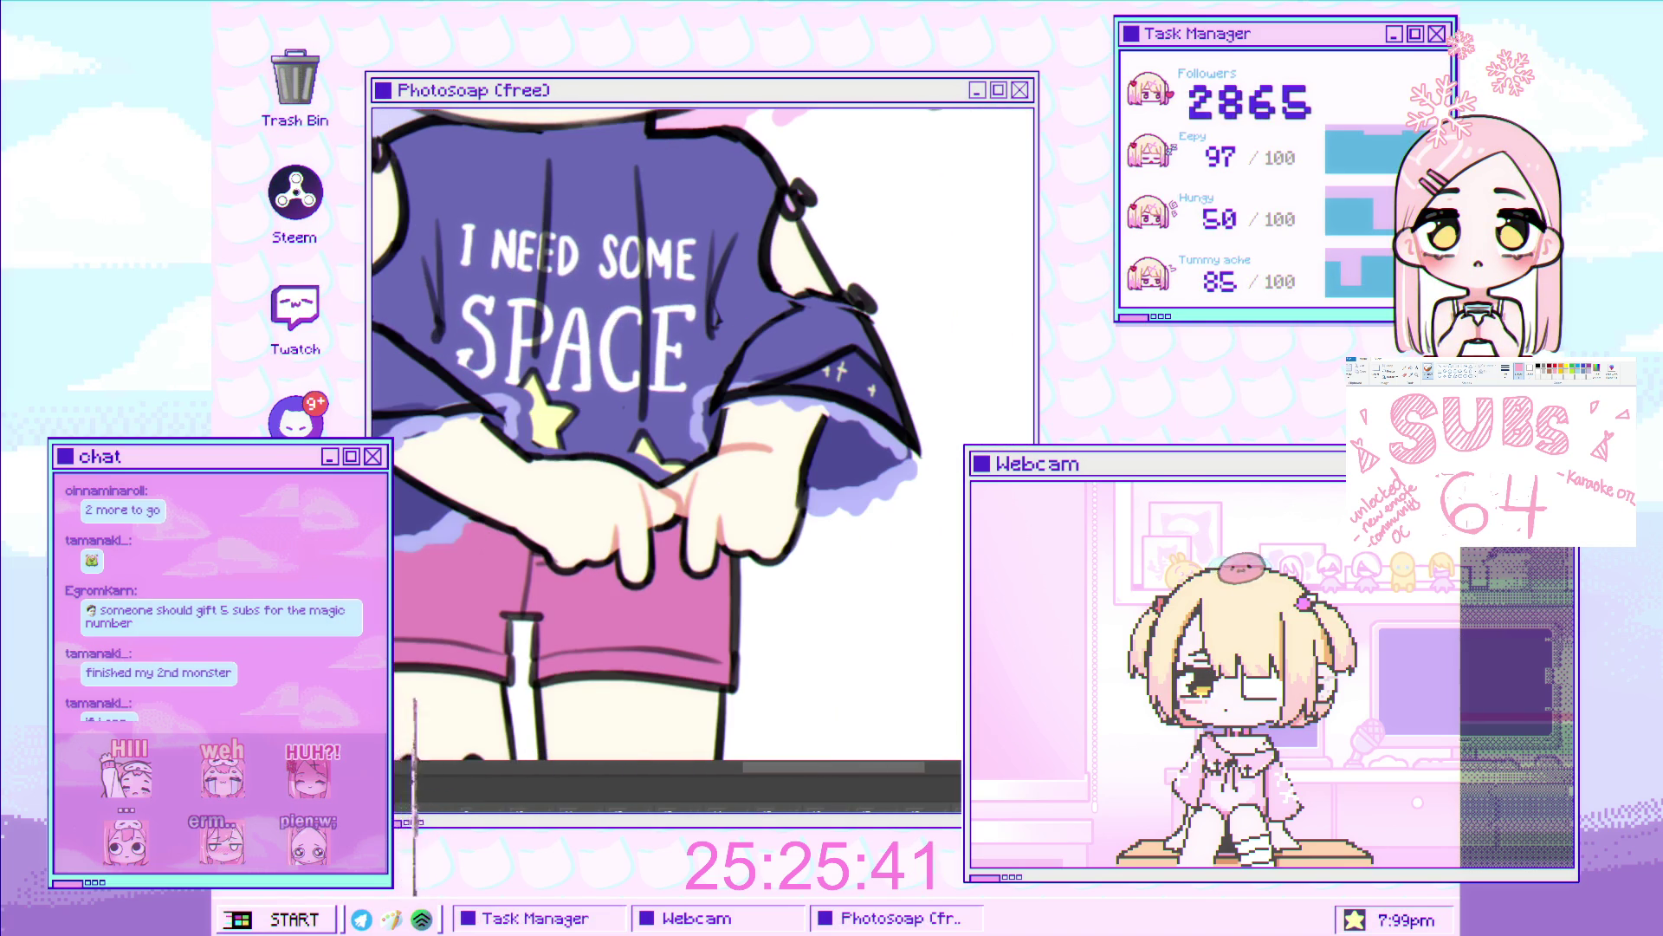
scroll(797, 499, down, 1)
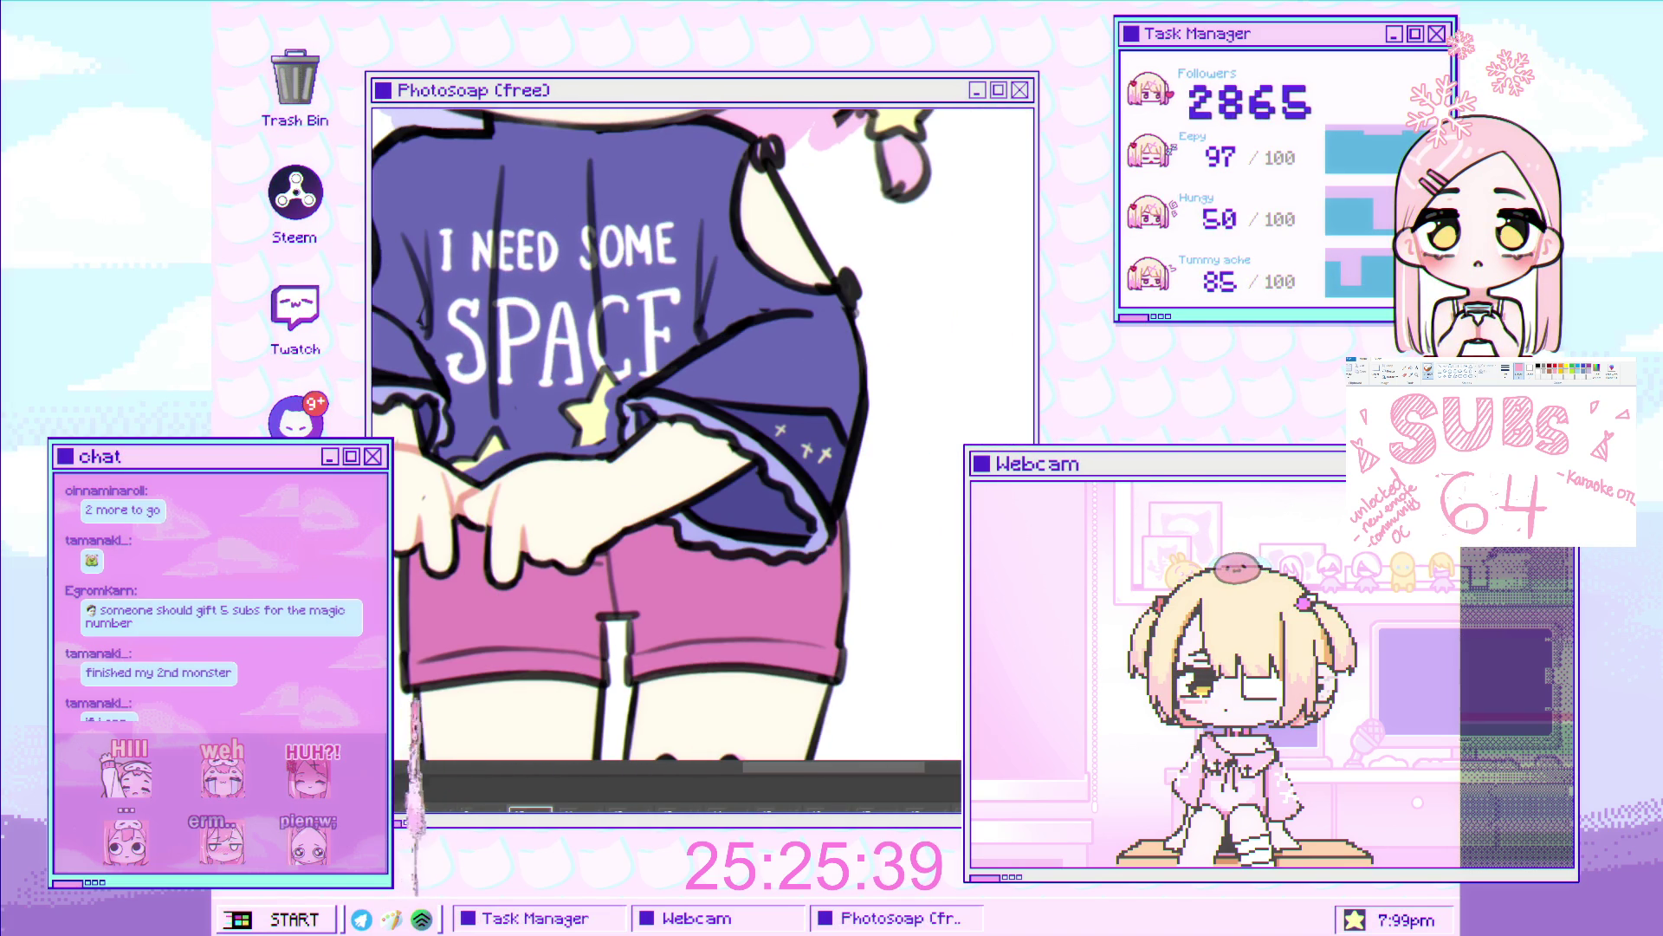
scroll(815, 406, up, 3)
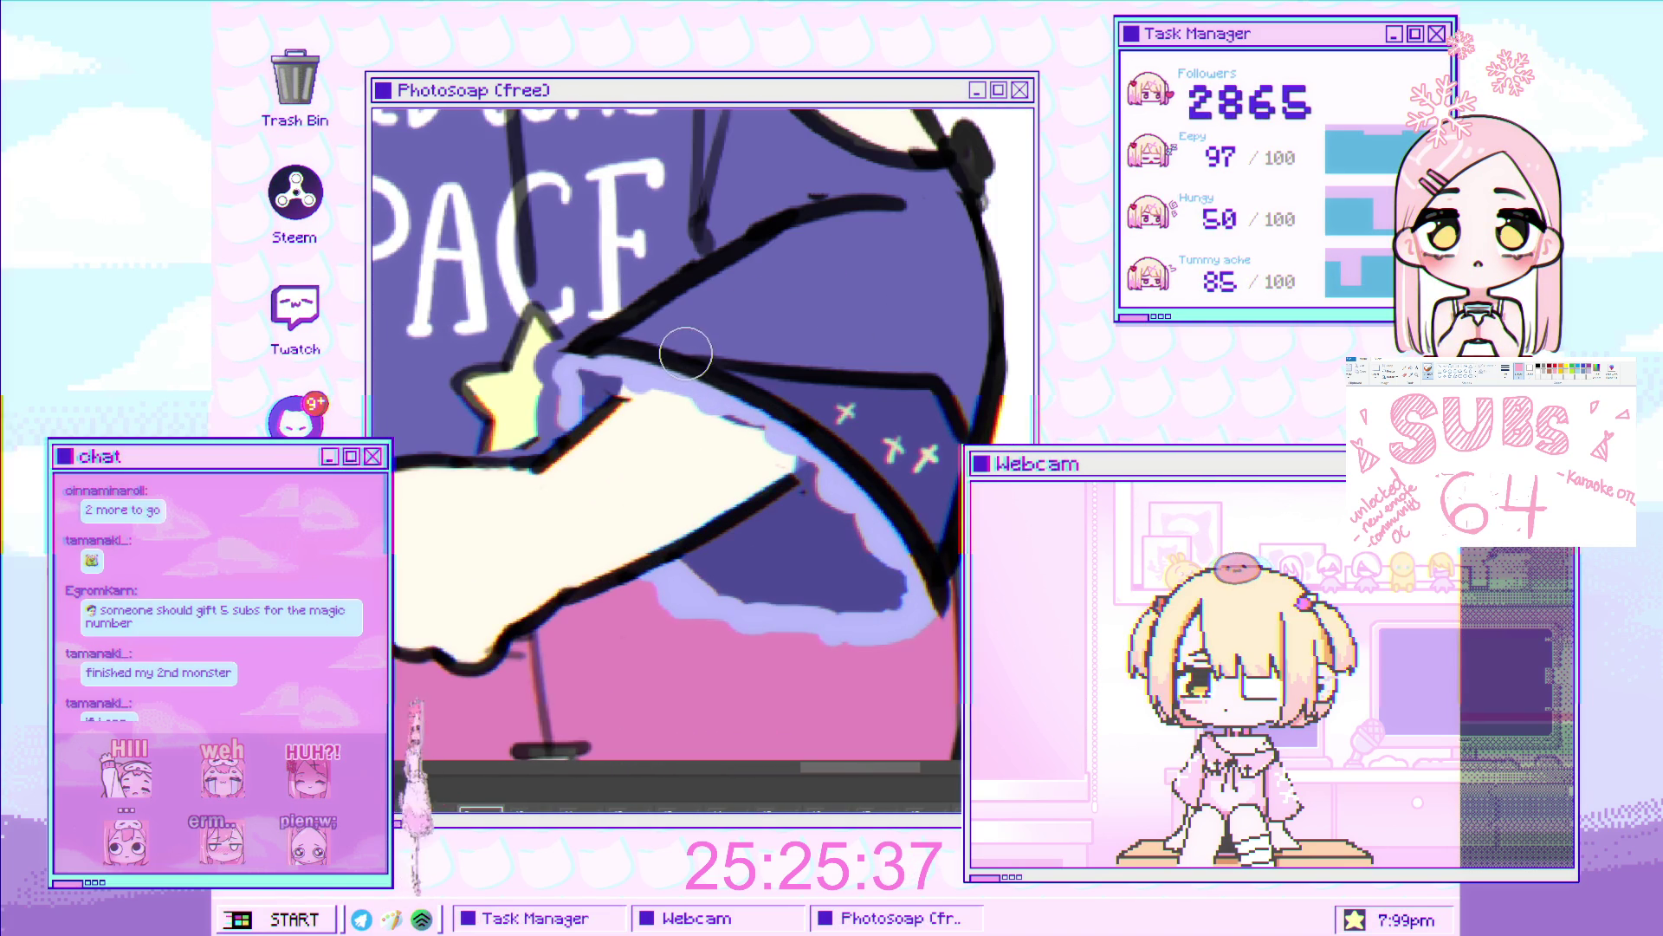
mouse_move(641, 361)
mouse_down()
mouse_move(858, 464)
mouse_move(915, 526)
mouse_up()
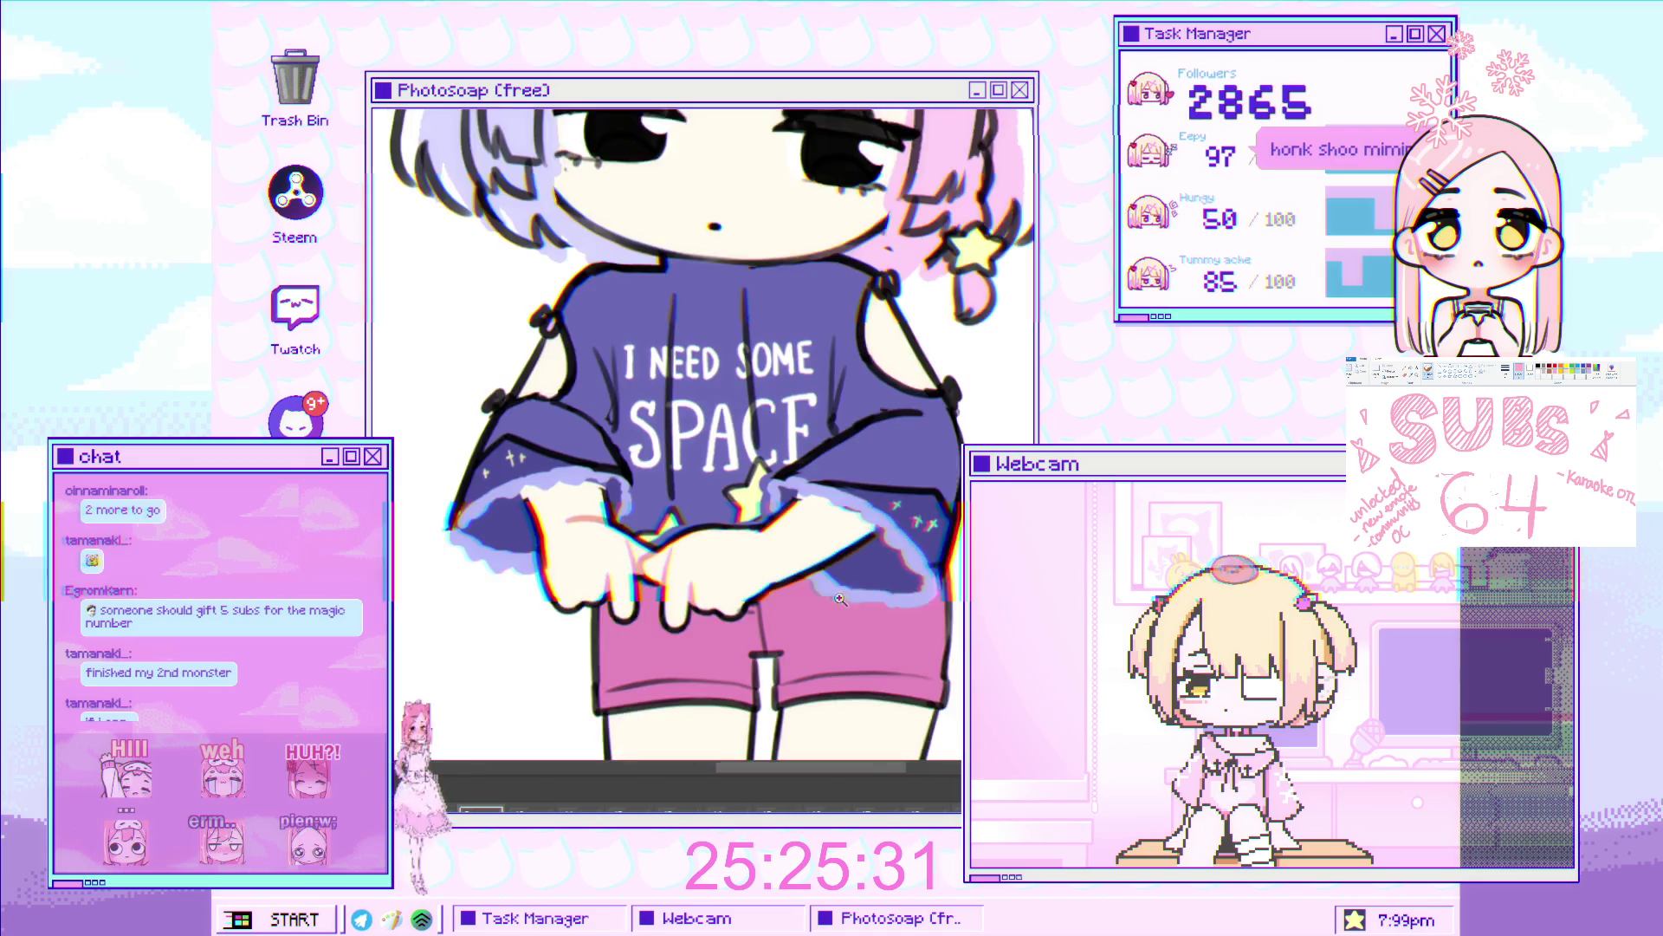
scroll(923, 614, down, 3)
scroll(769, 401, up, 3)
Begin a freehand lasso selection around the left sleeve.
scroll(768, 401, down, 2)
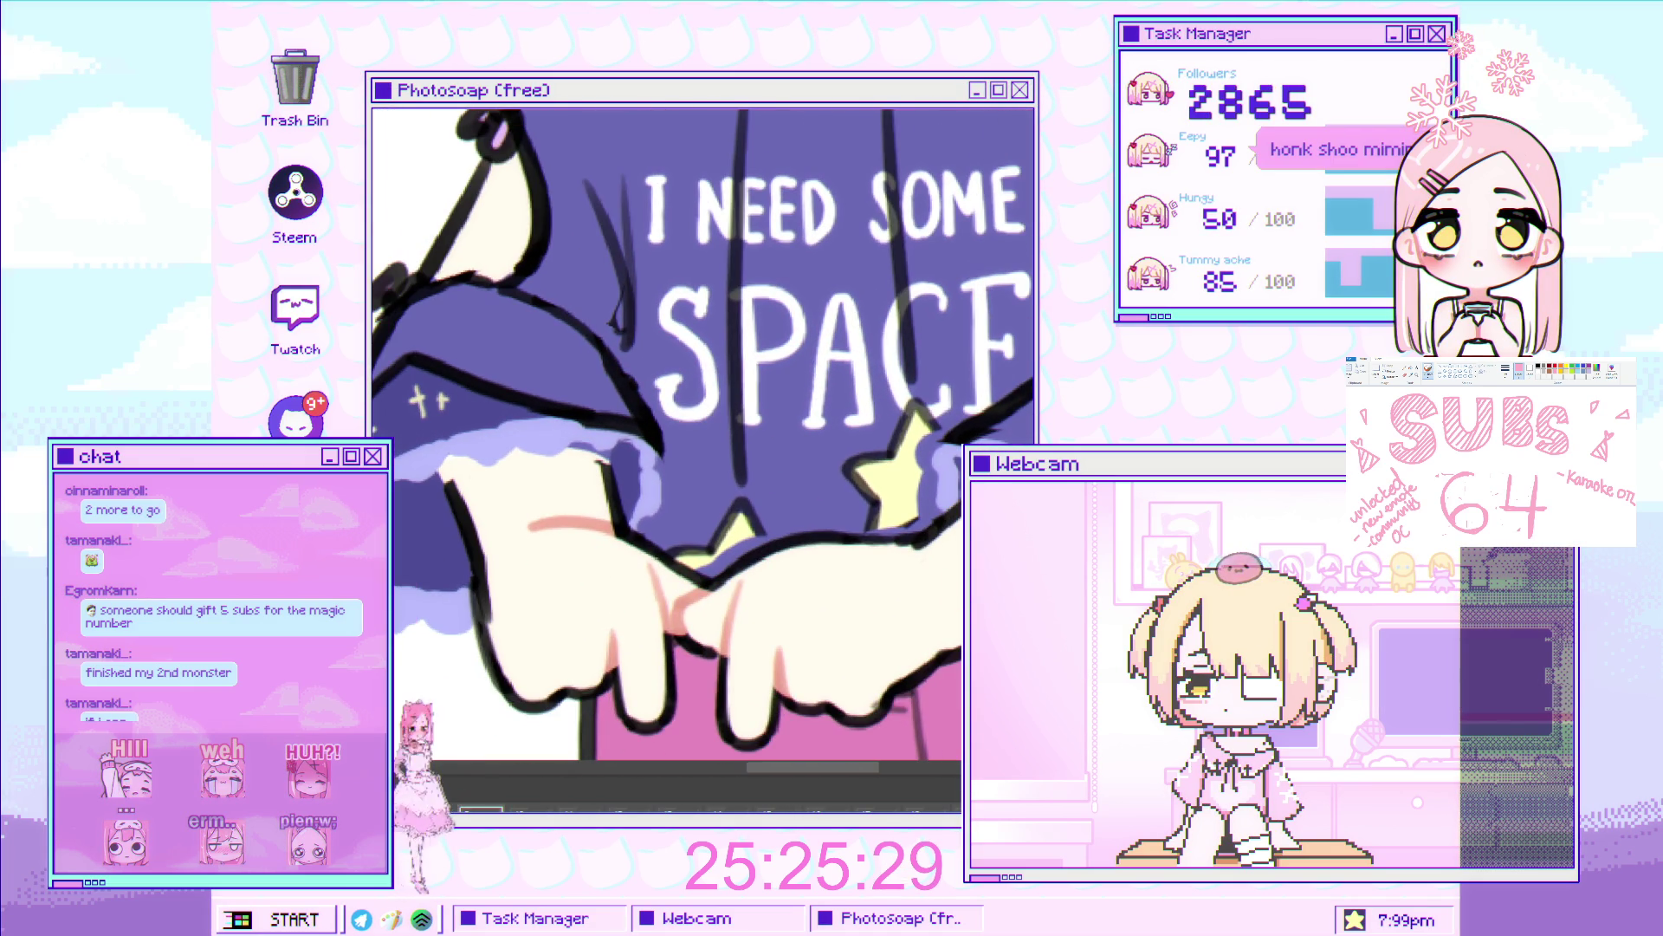
scroll(768, 401, down, 2)
scroll(624, 455, up, 2)
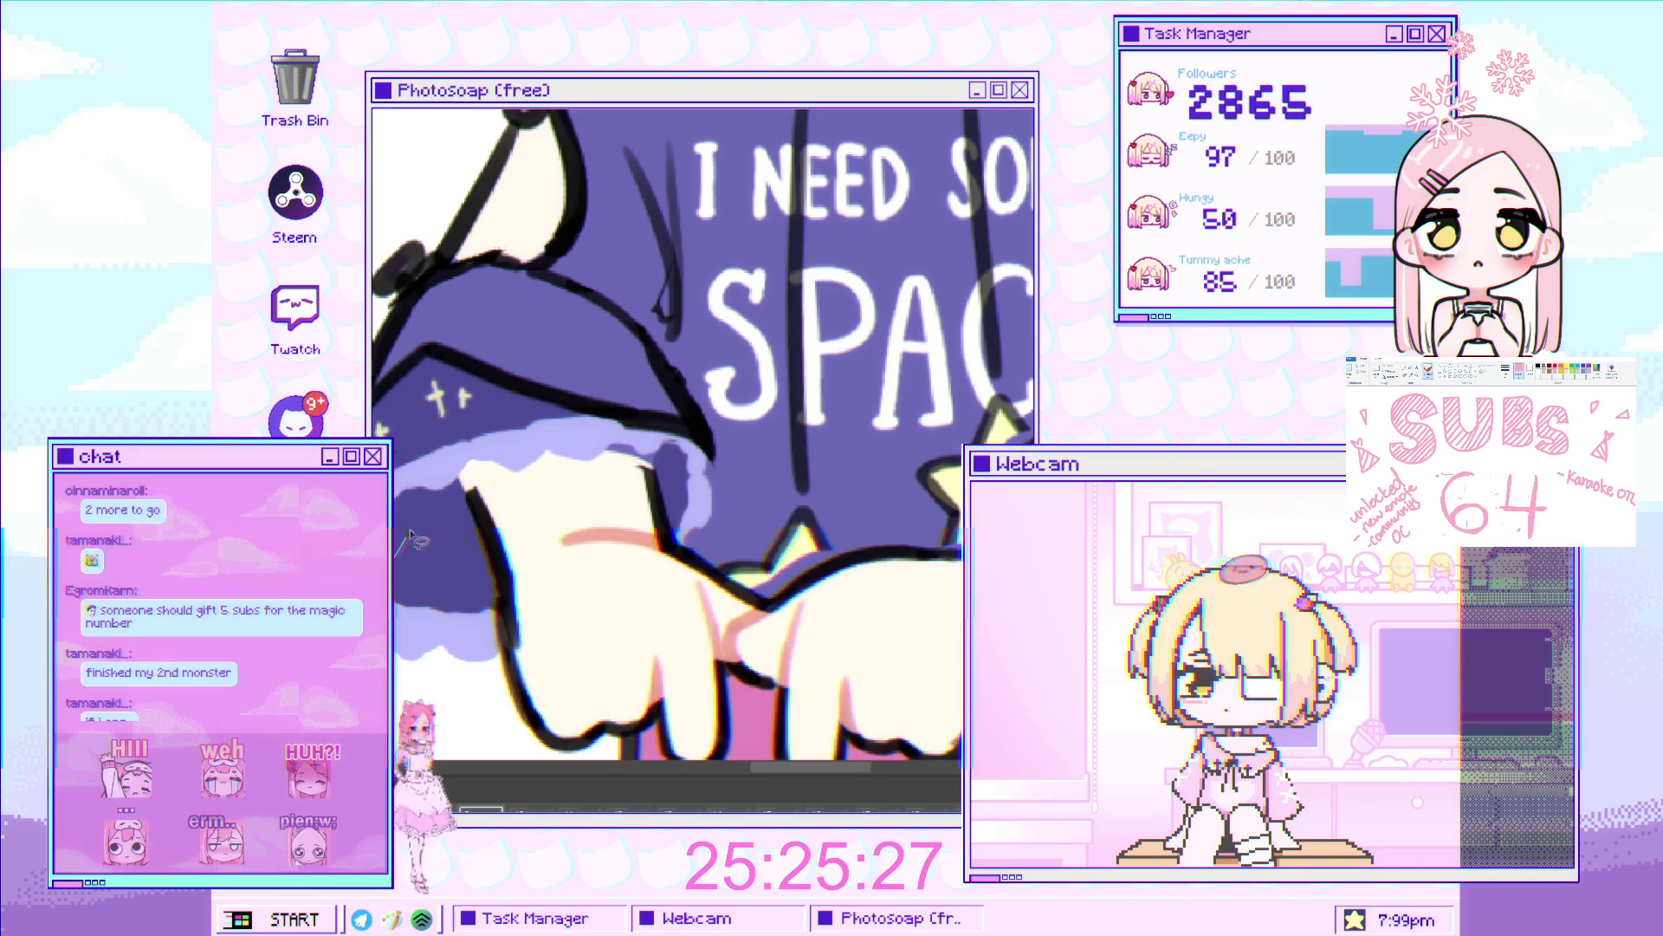
drag(395, 555, 618, 452)
mouse_move(726, 471)
mouse_down()
mouse_move(685, 356)
mouse_move(580, 267)
mouse_up()
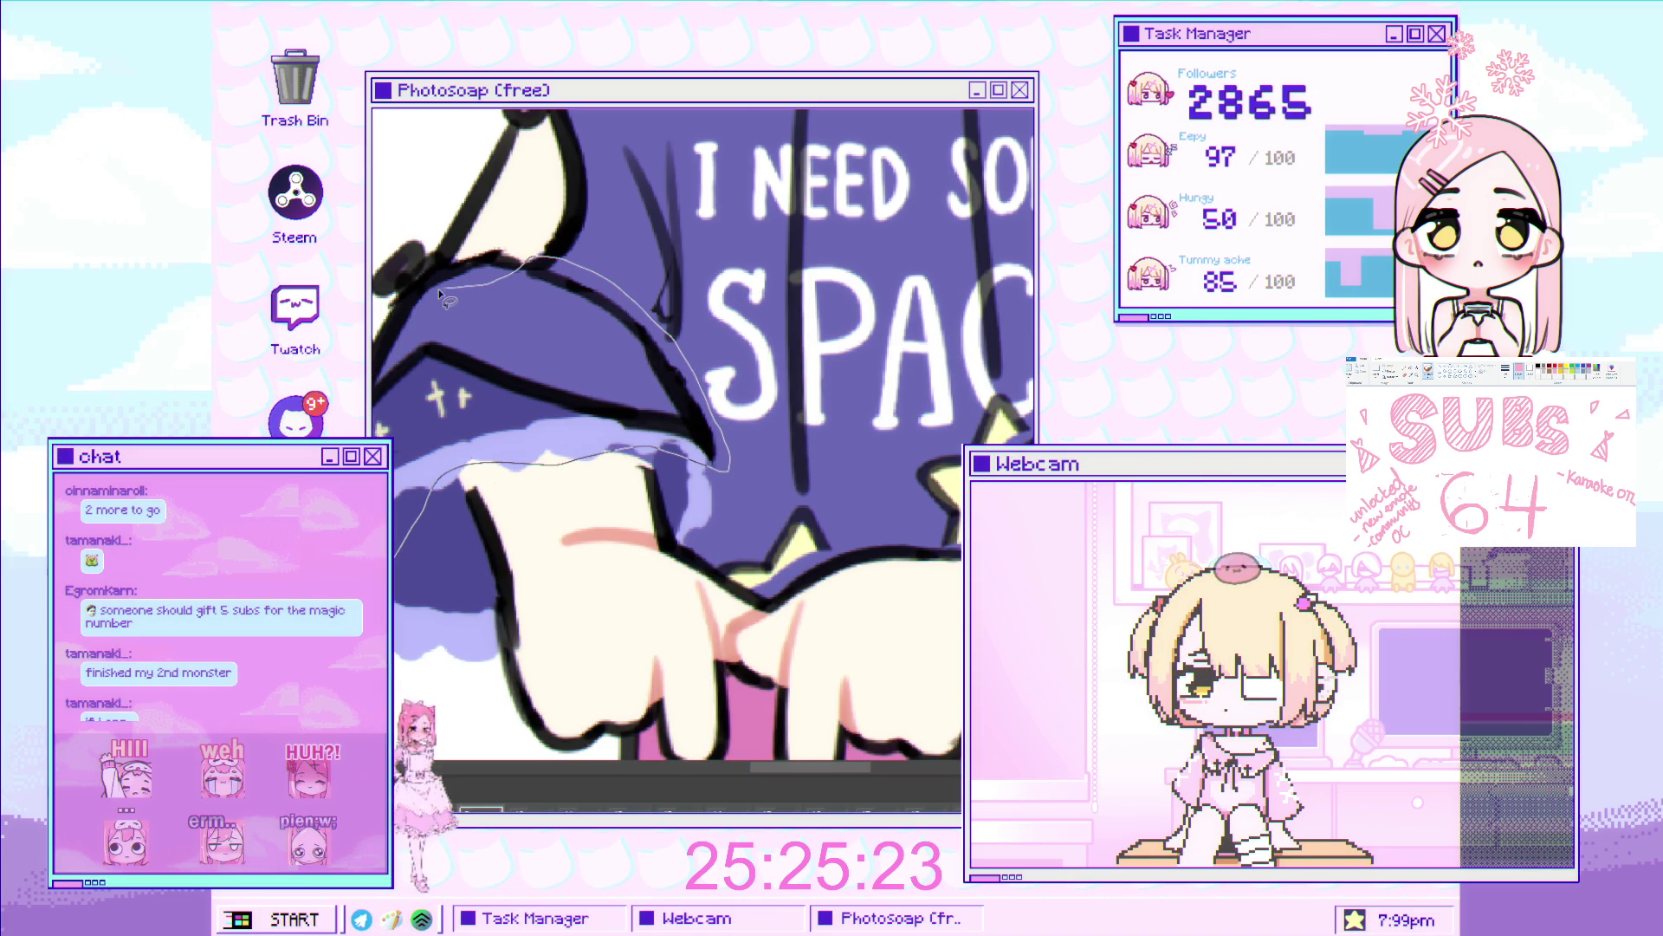
Close the lasso on the left sleeve, reshape it smaller with Ctrl+T, apply, and deselect.
mouse_move(447, 299)
mouse_down()
mouse_move(401, 272)
mouse_move(381, 294)
mouse_up()
key(ctrl+t)
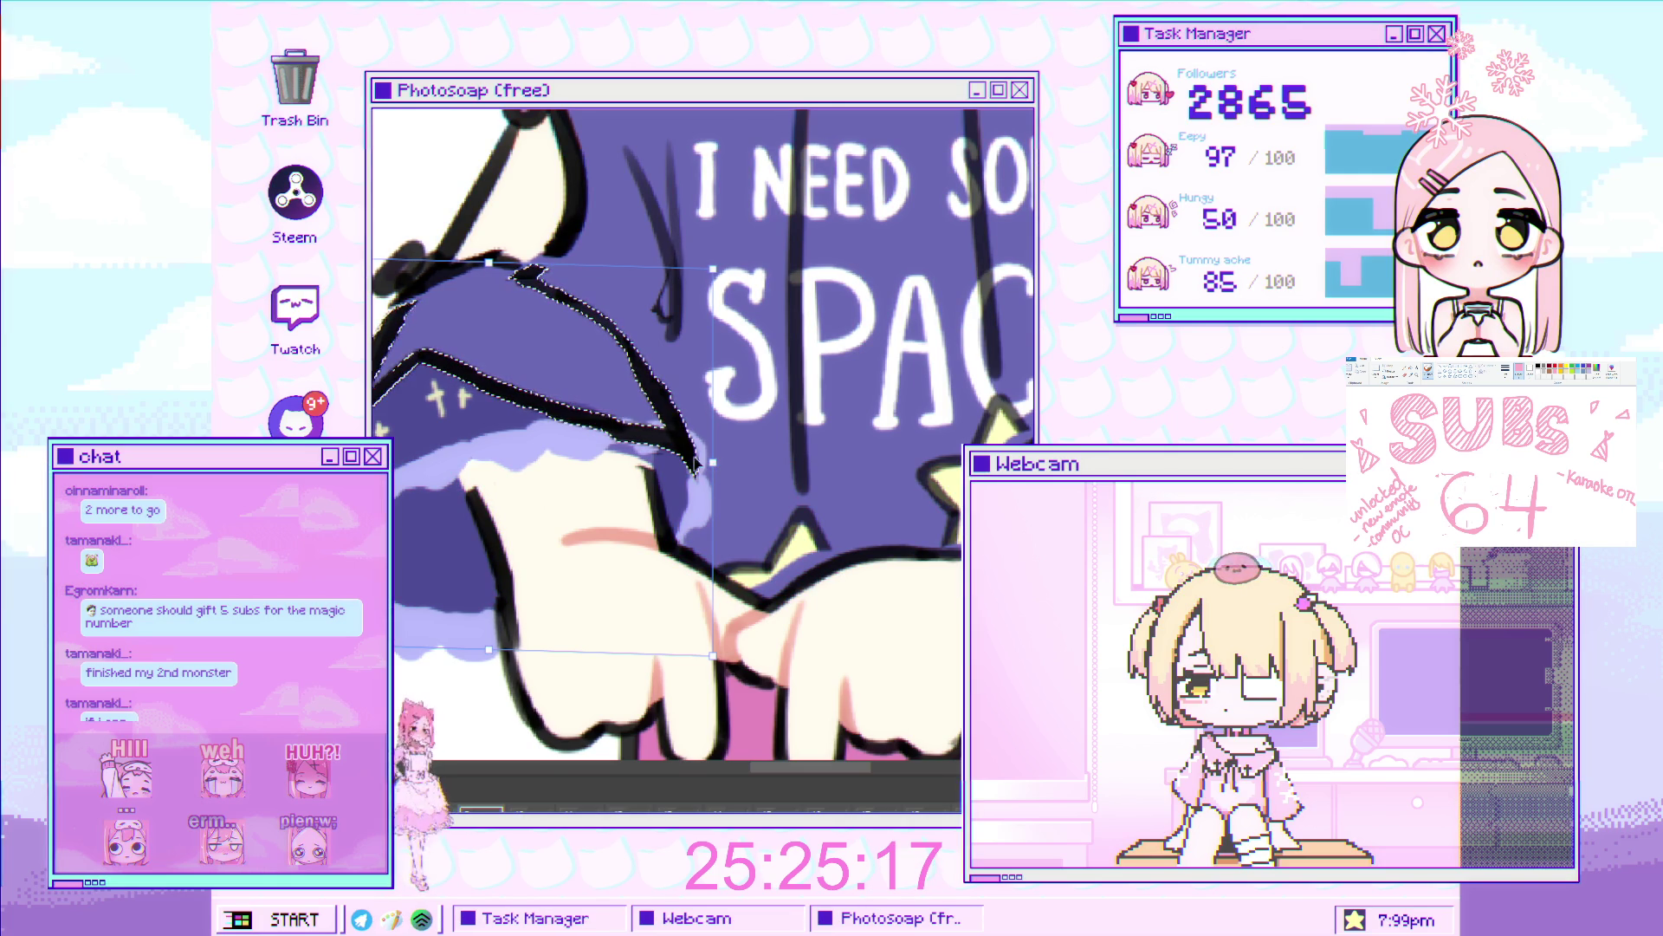
drag(697, 466, 731, 450)
key(Return)
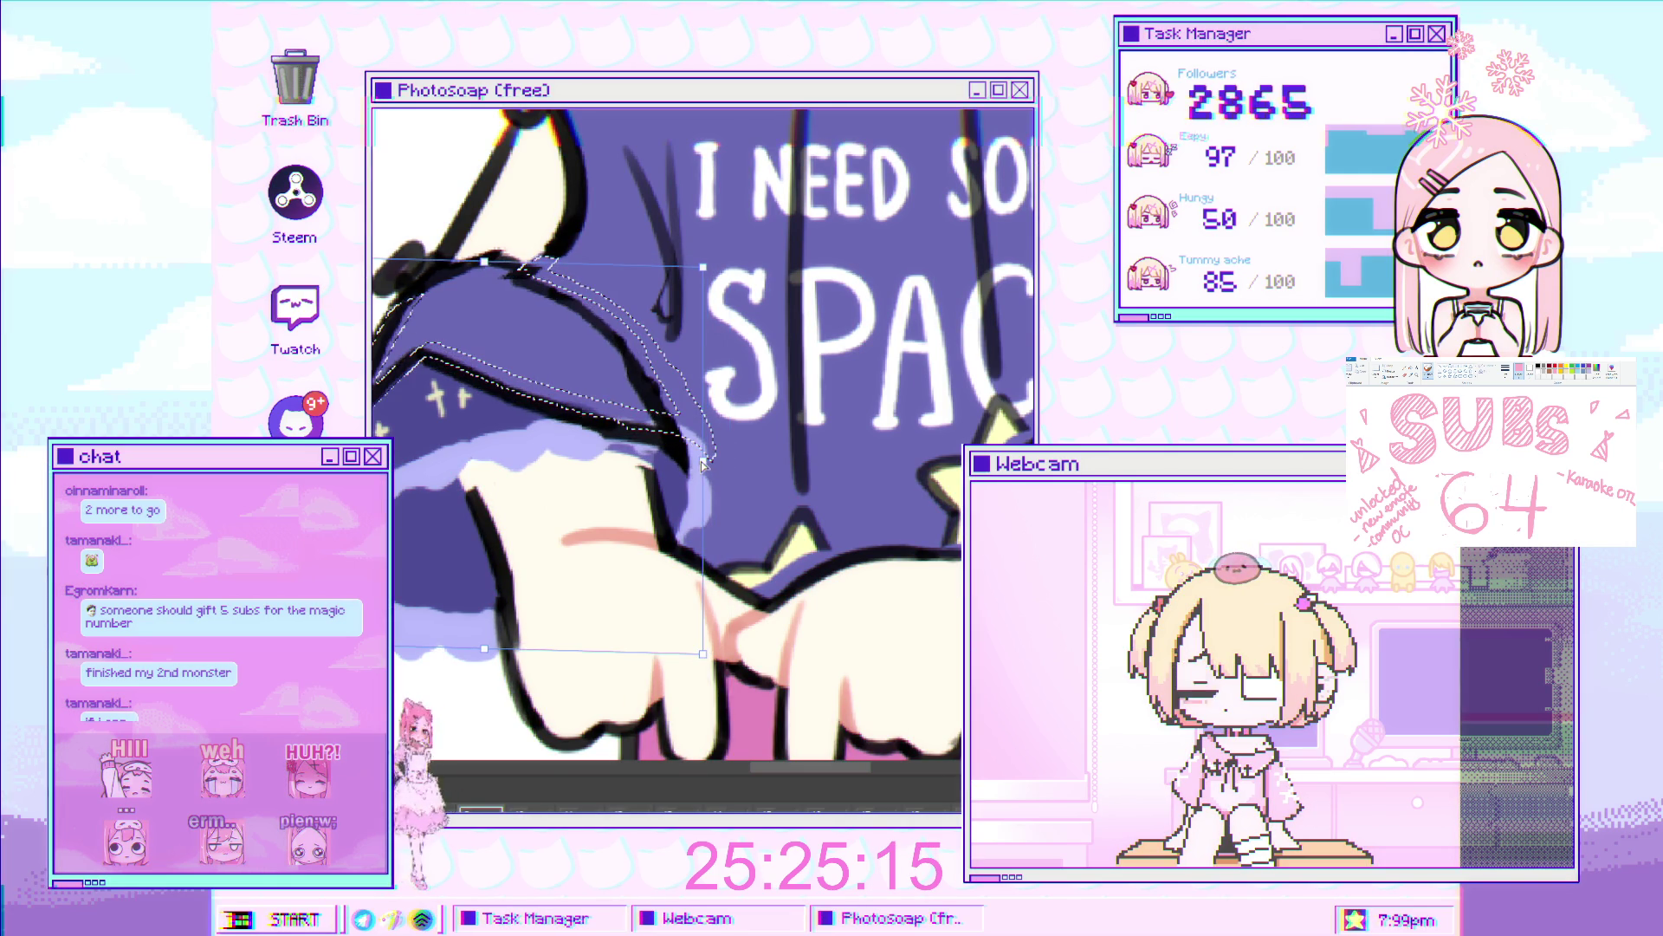
key(ctrl+d)
Lasso the right sleeve, including its lower edge.
scroll(788, 299, down, 2)
scroll(788, 298, up, 3)
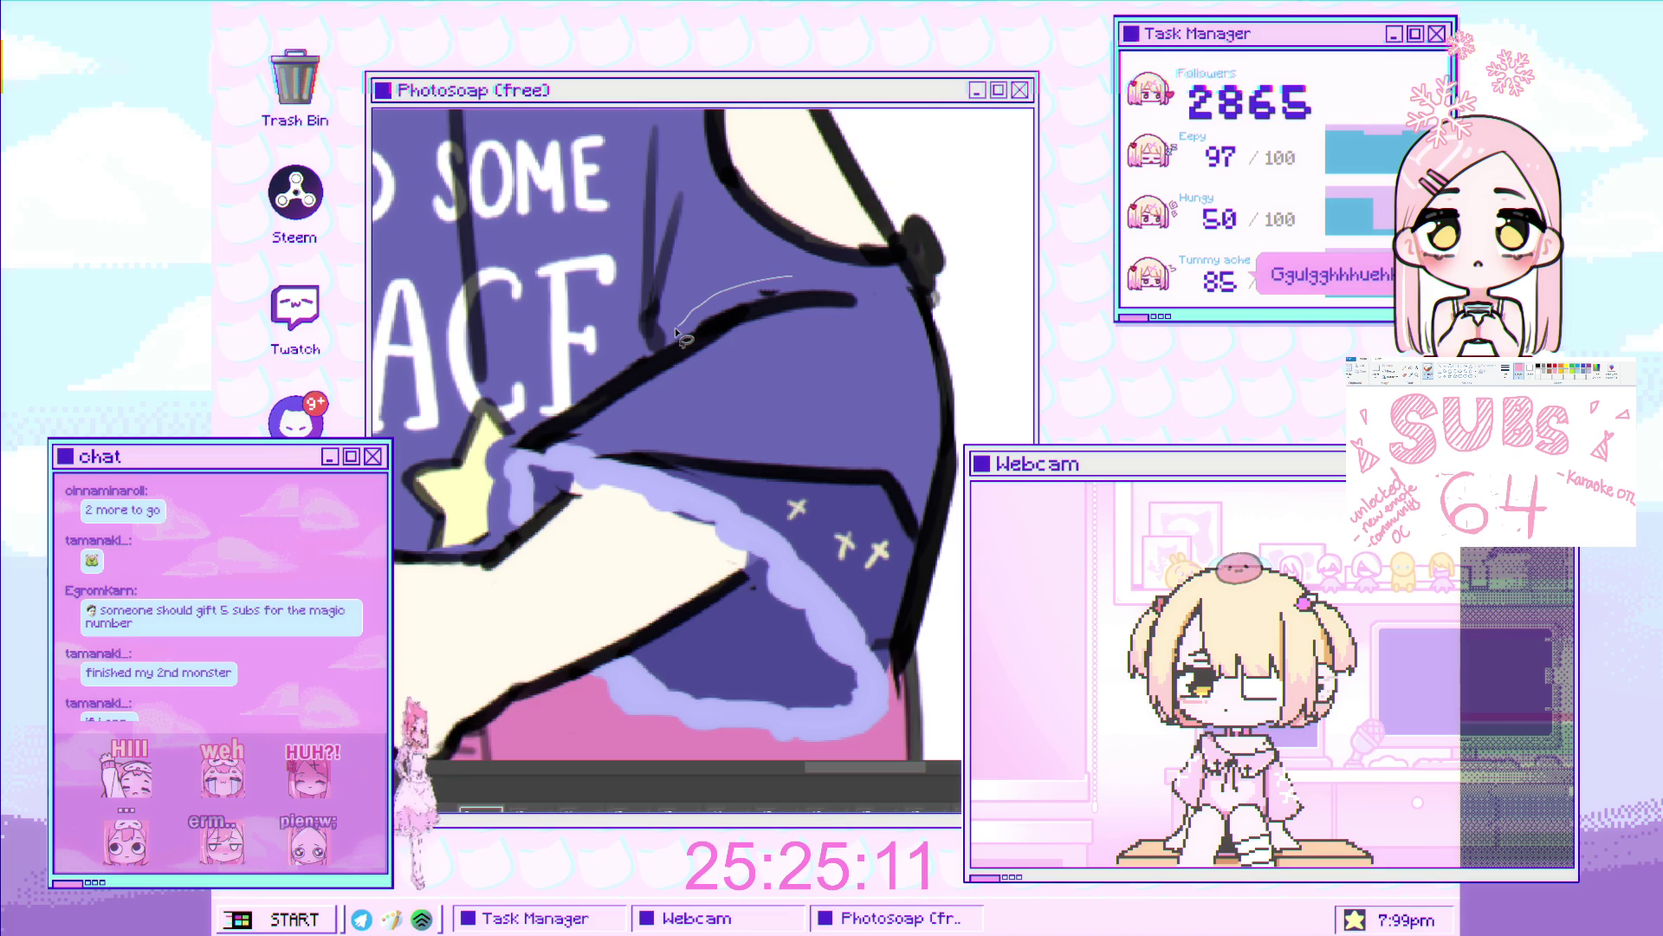
mouse_move(668, 351)
mouse_down()
mouse_move(561, 400)
mouse_move(517, 472)
mouse_move(805, 562)
mouse_move(872, 708)
mouse_up()
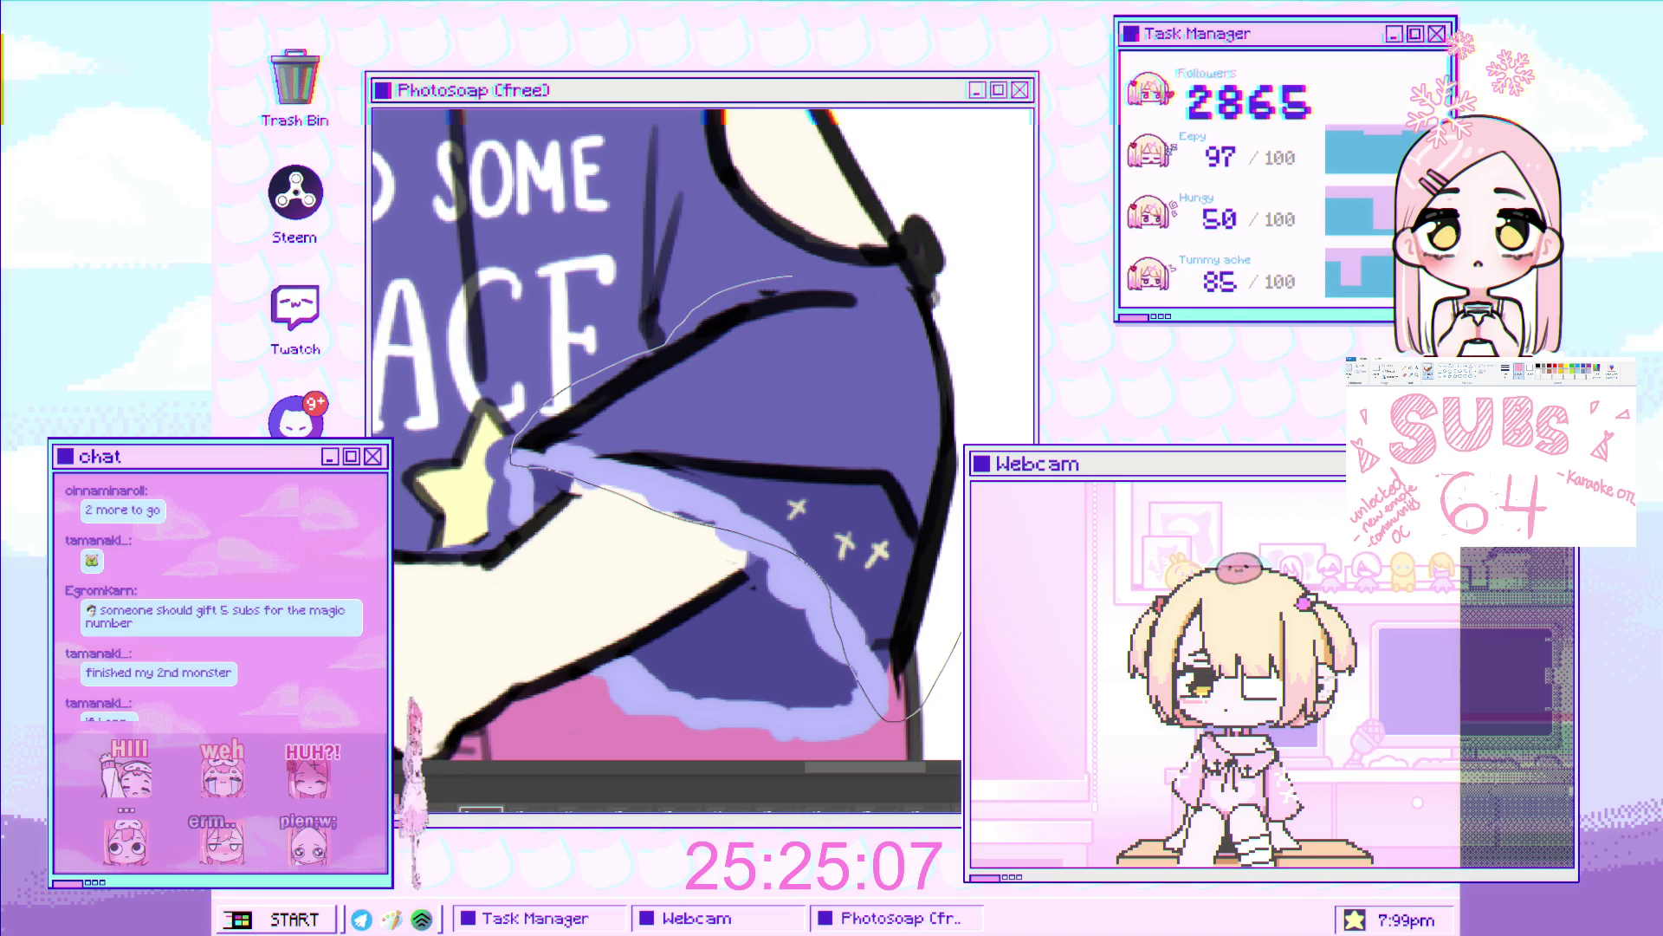
mouse_move(960, 637)
mouse_down()
mouse_move(983, 372)
mouse_move(860, 275)
mouse_move(792, 277)
mouse_up()
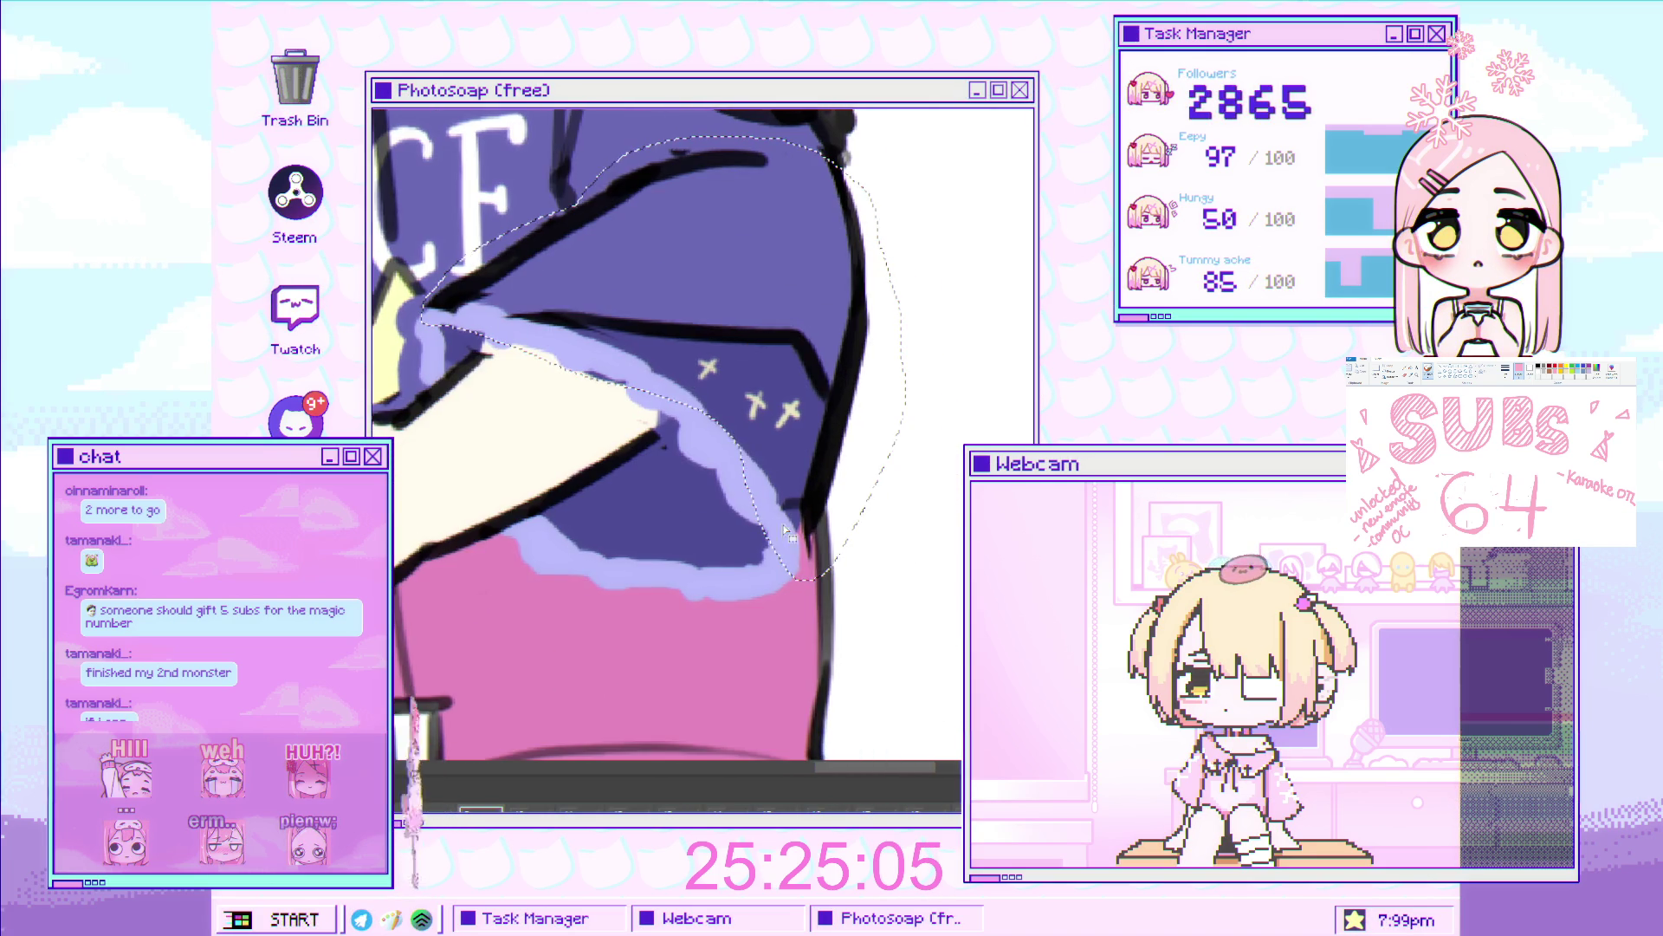
drag(784, 531, 856, 523)
Skew and stretch the selected right sleeve with free transform and apply it.
key(ctrl+t)
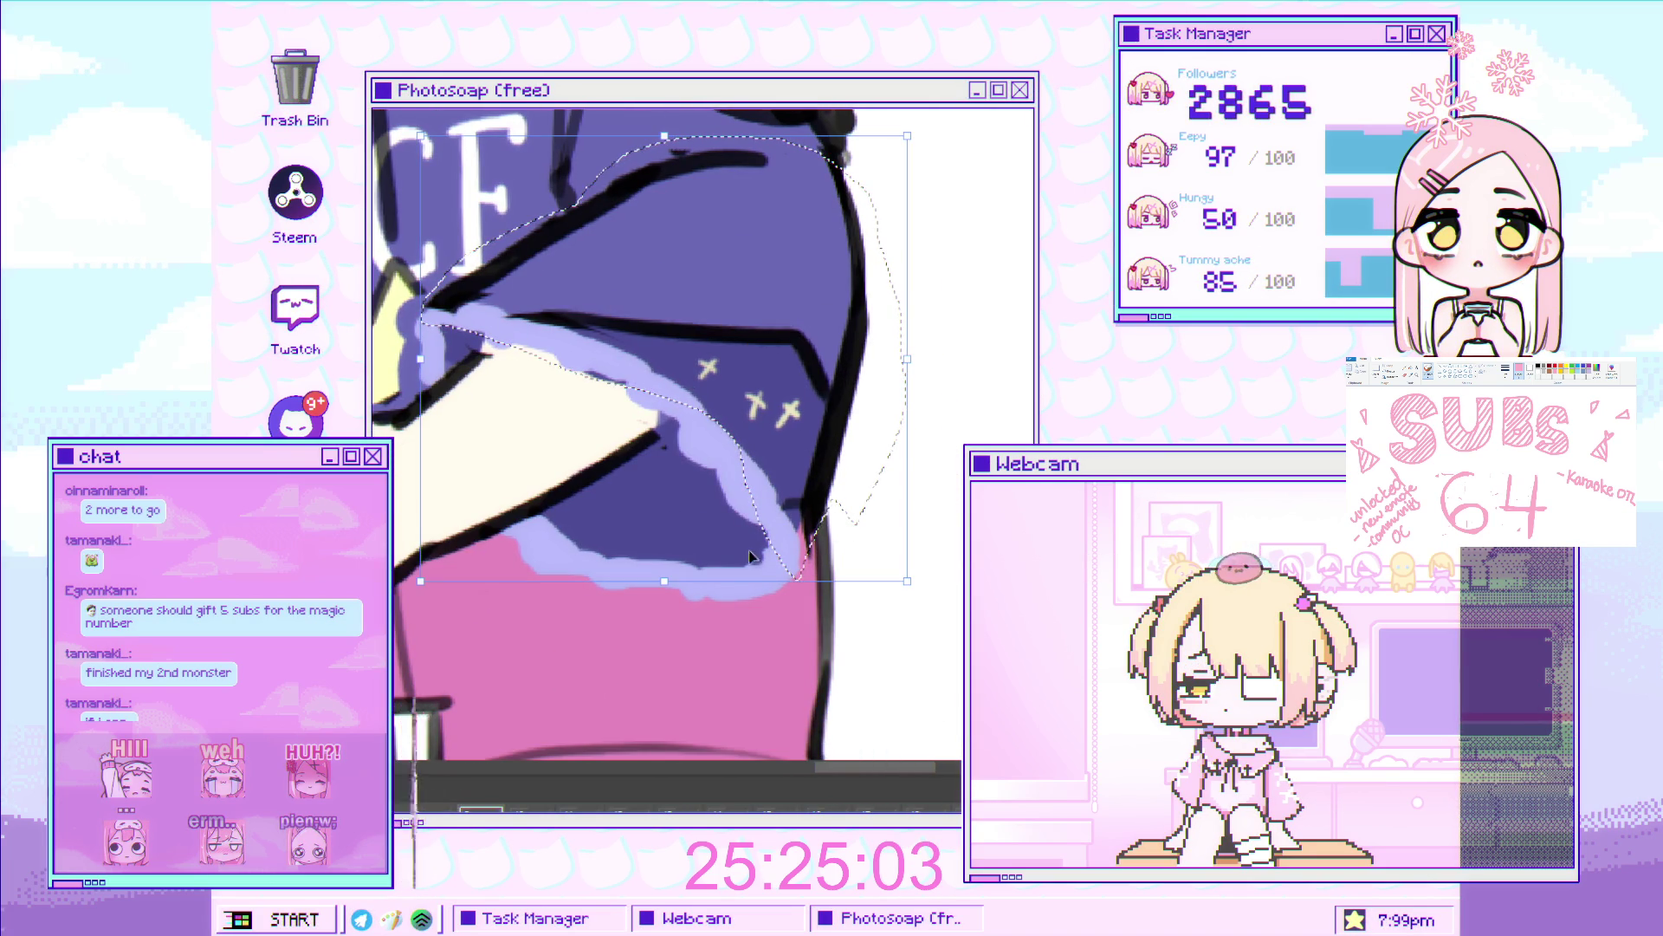
key(ctrl+z)
key(ctrl+z)
key(ctrl+z)
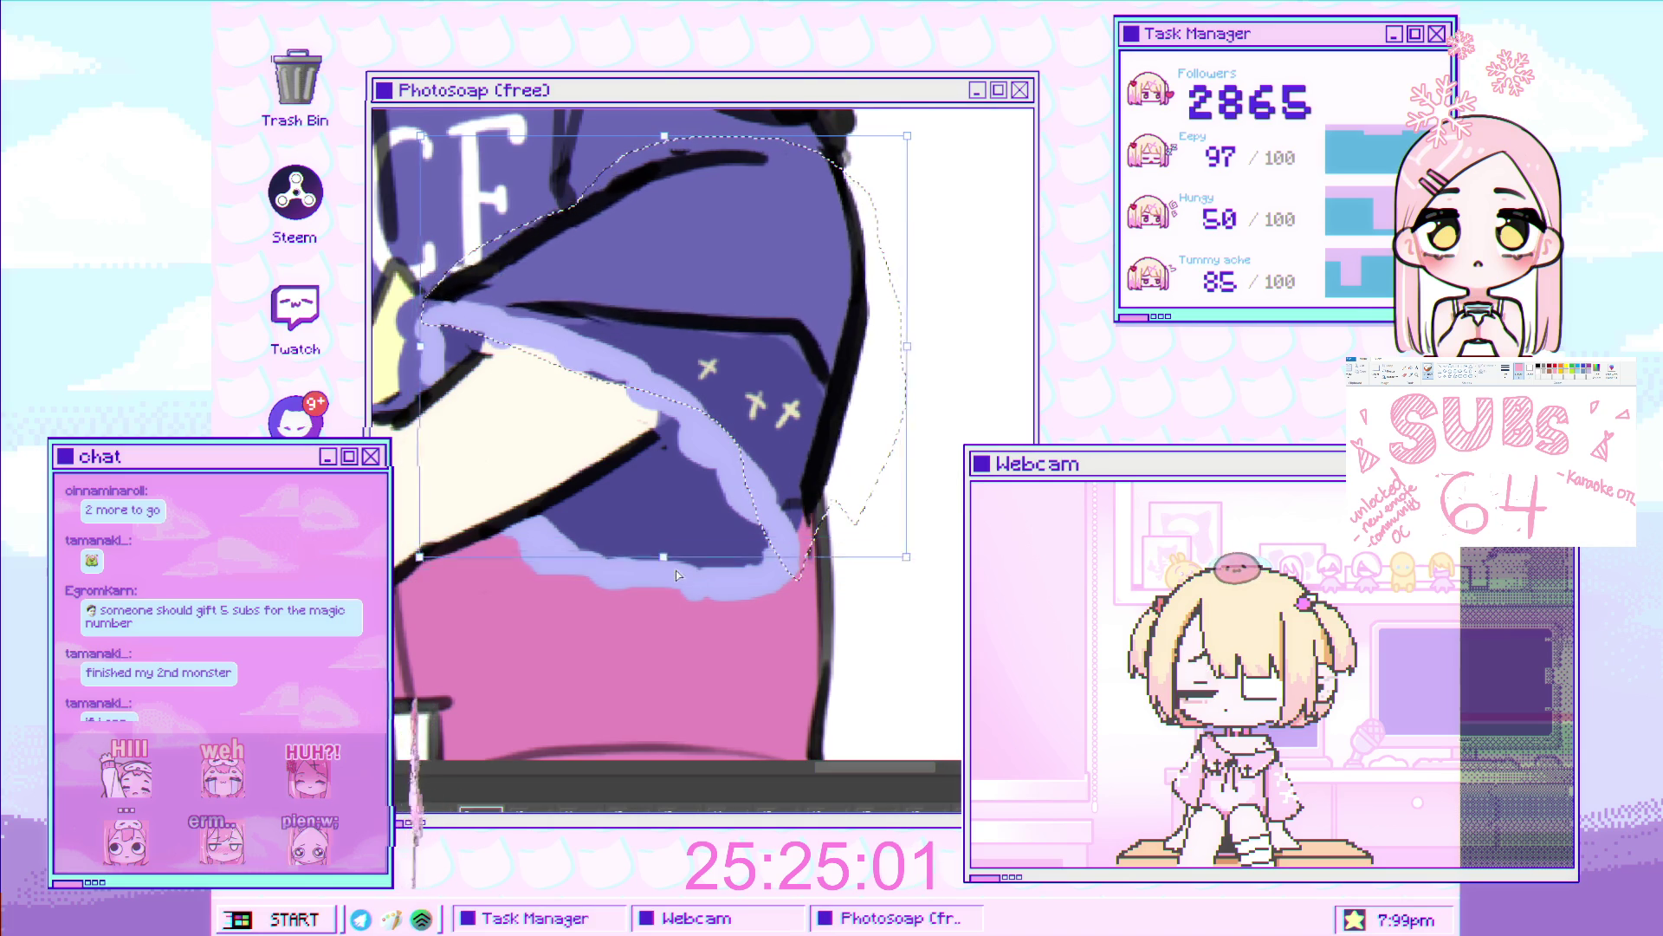
key(ctrl+z)
key(ctrl+z)
key(ctrl+shift+z)
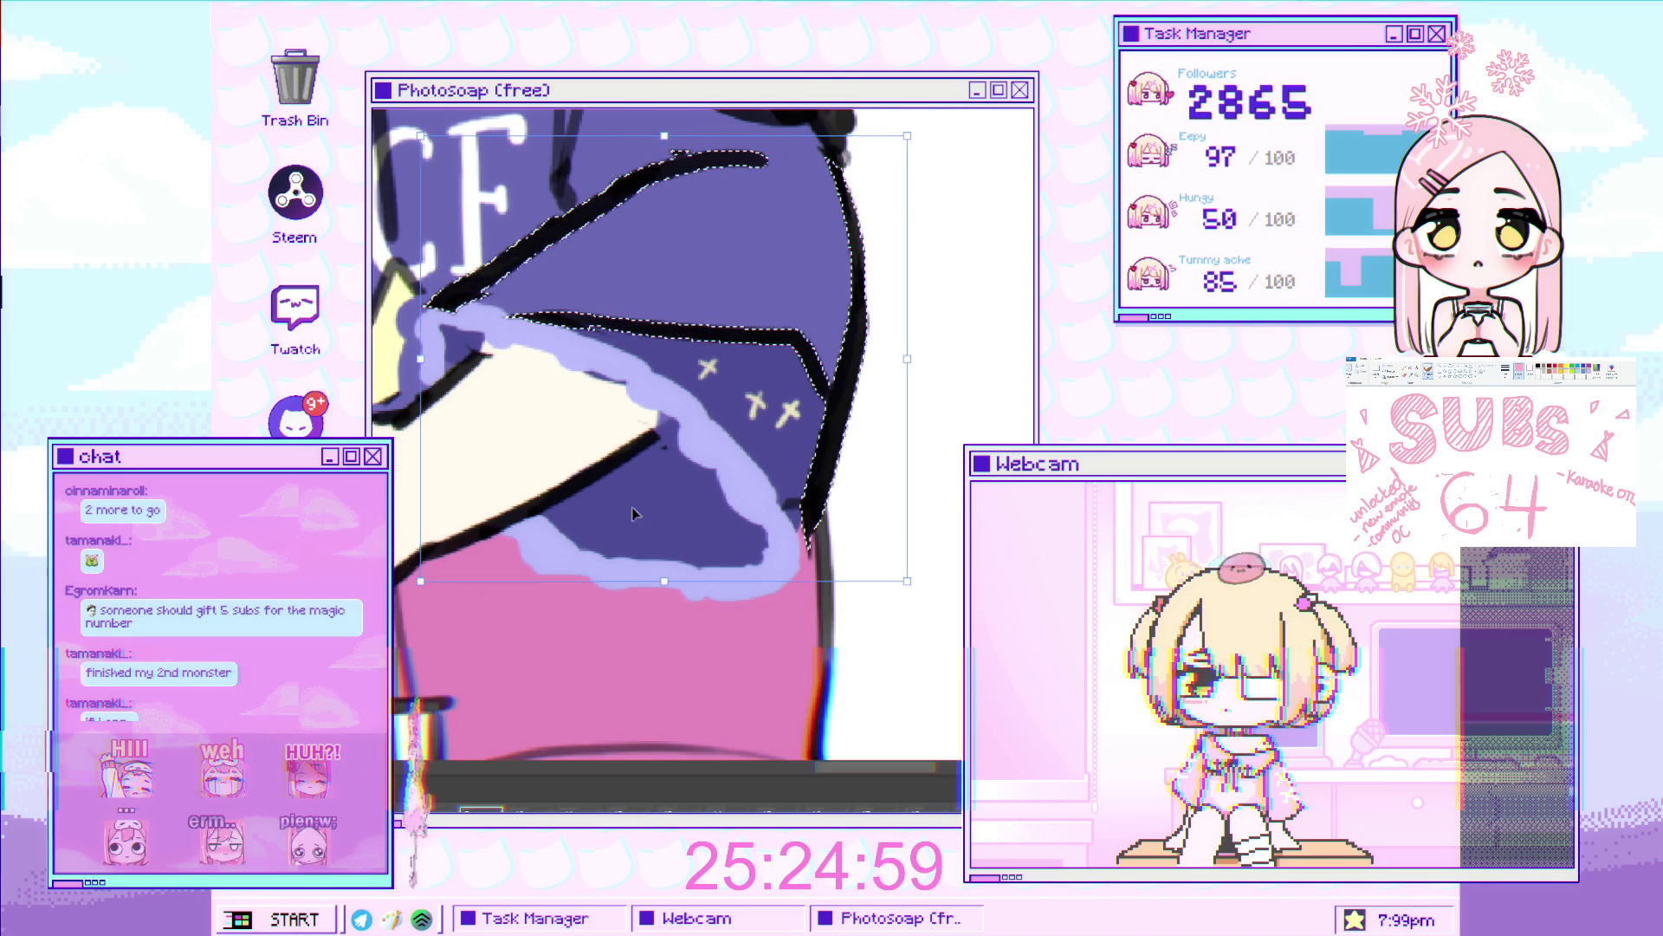
key(ctrl+shift+z)
drag(443, 362, 449, 387)
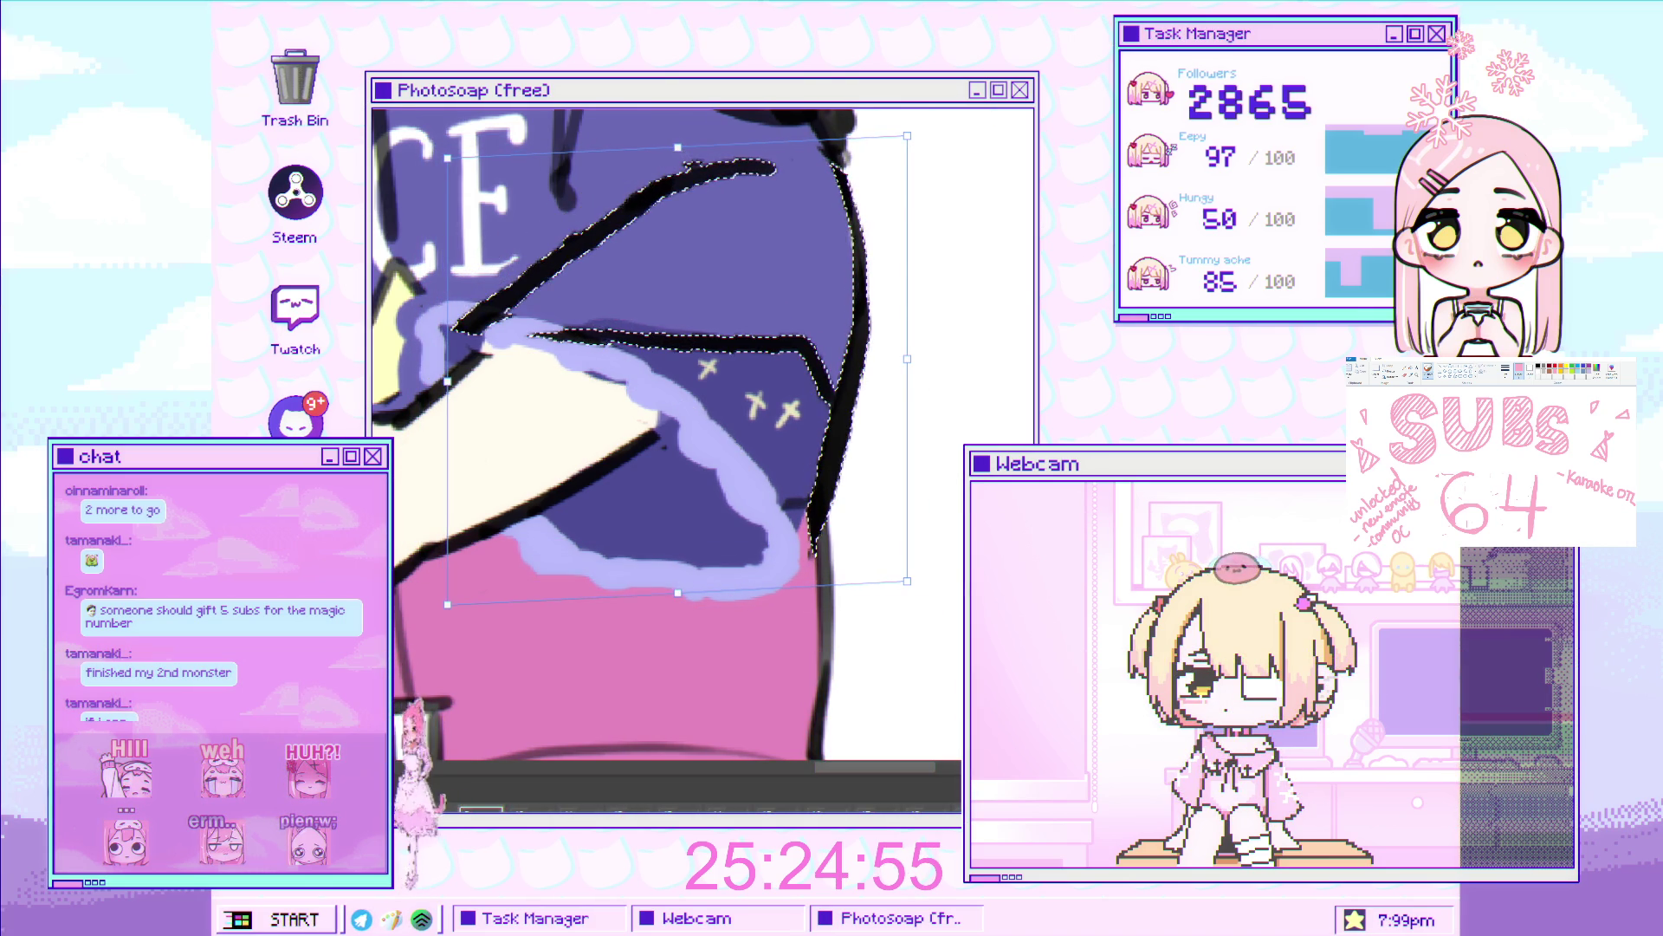
key(Return)
scroll(548, 433, down, 3)
drag(549, 433, 633, 433)
Add black outline strokes on the sleeve edge, cover stray lines with cream, and trim in lavender.
scroll(502, 371, up, 2)
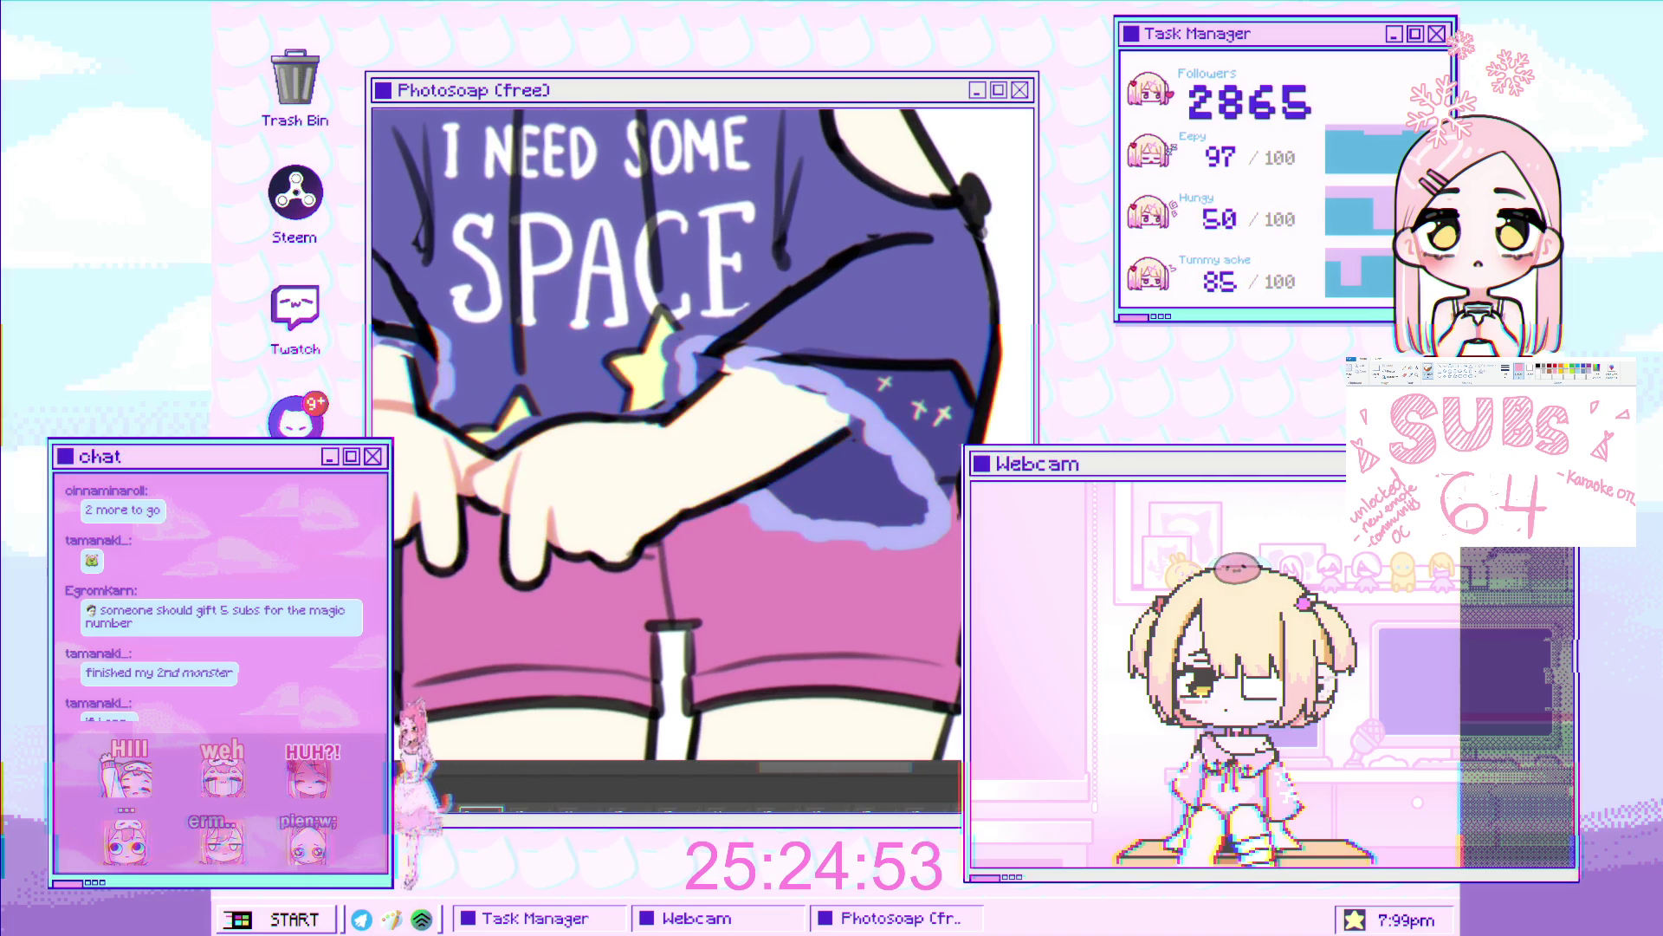
scroll(503, 371, down, 2)
scroll(502, 371, up, 2)
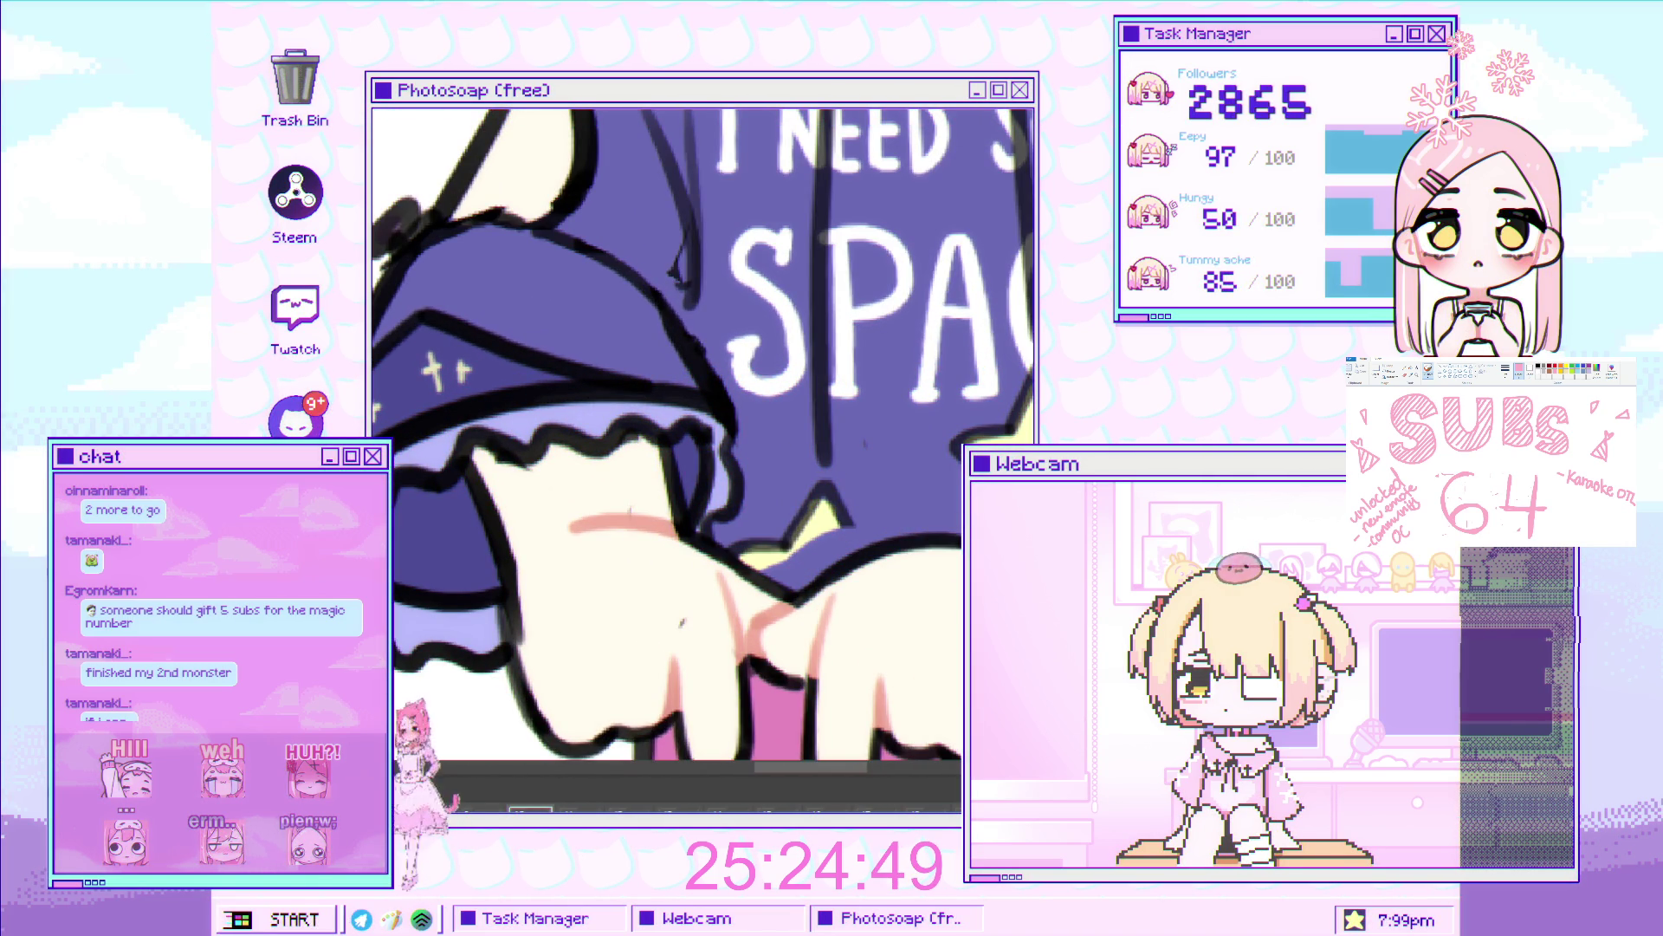
drag(505, 645, 448, 650)
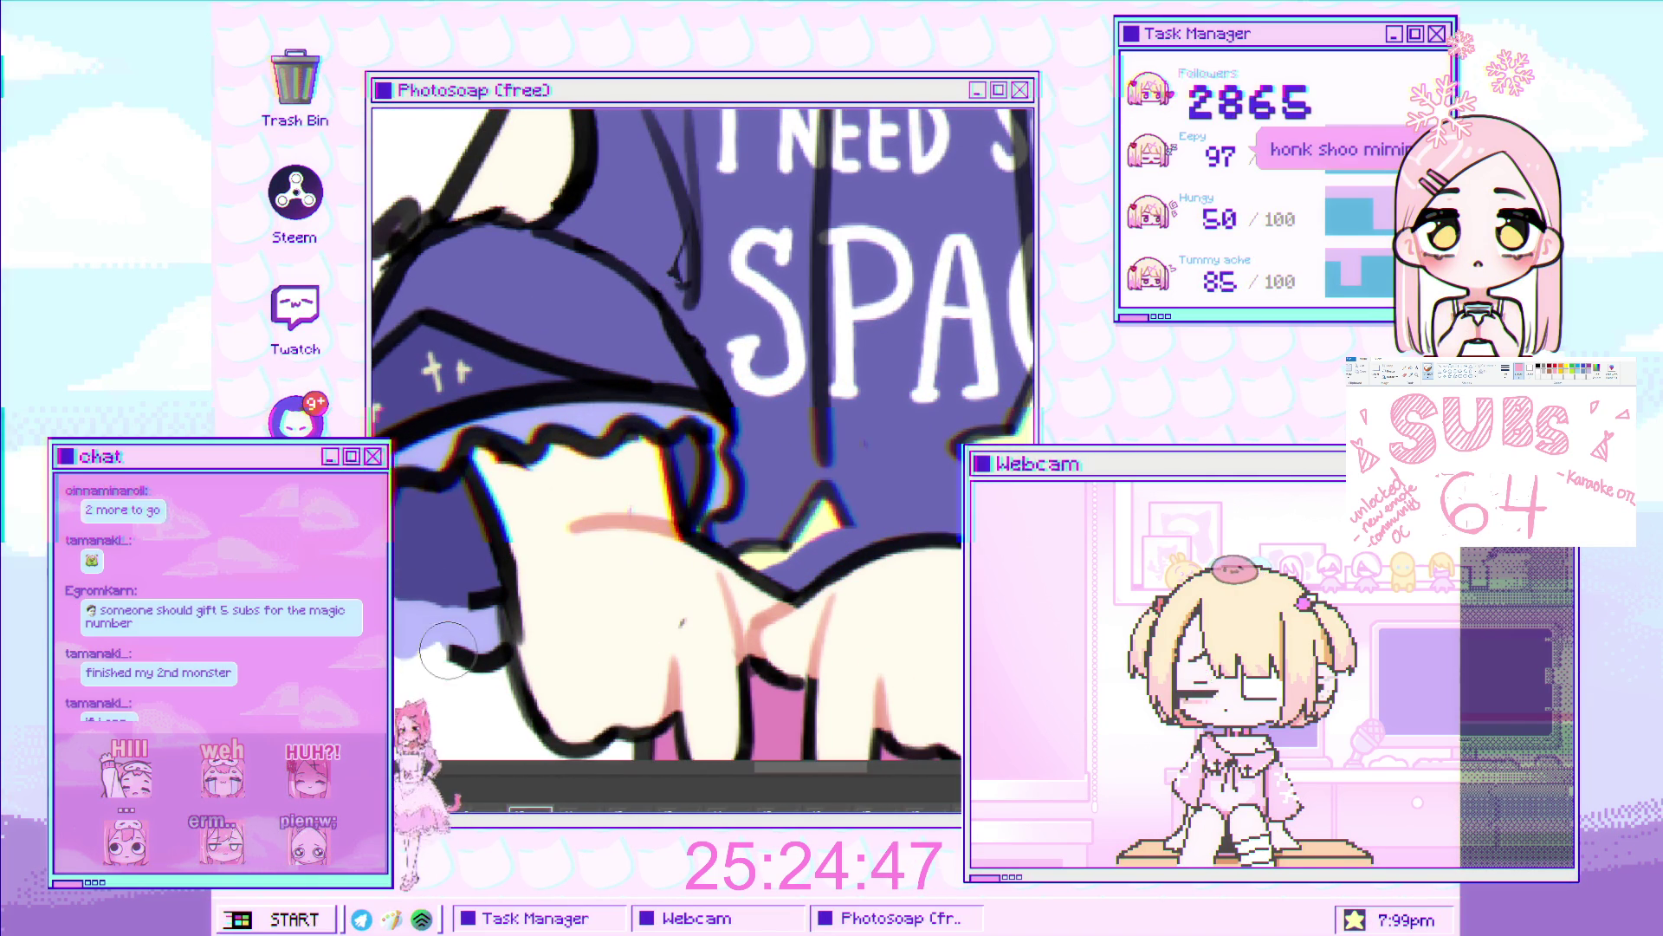
drag(481, 574, 495, 686)
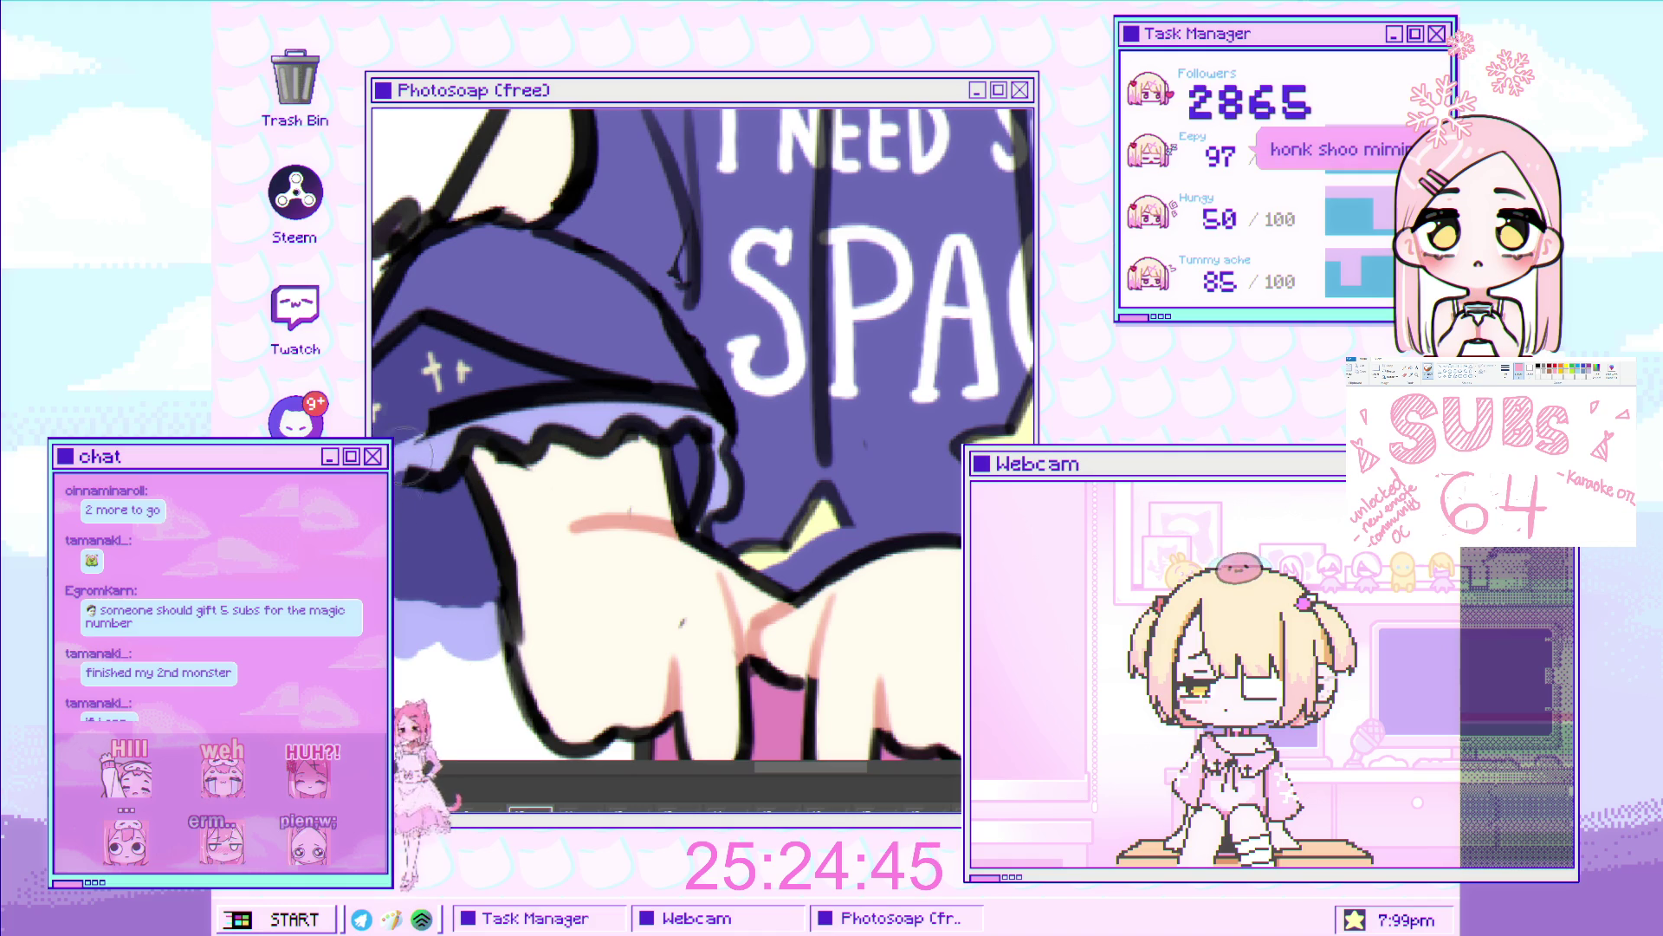
drag(451, 437, 492, 440)
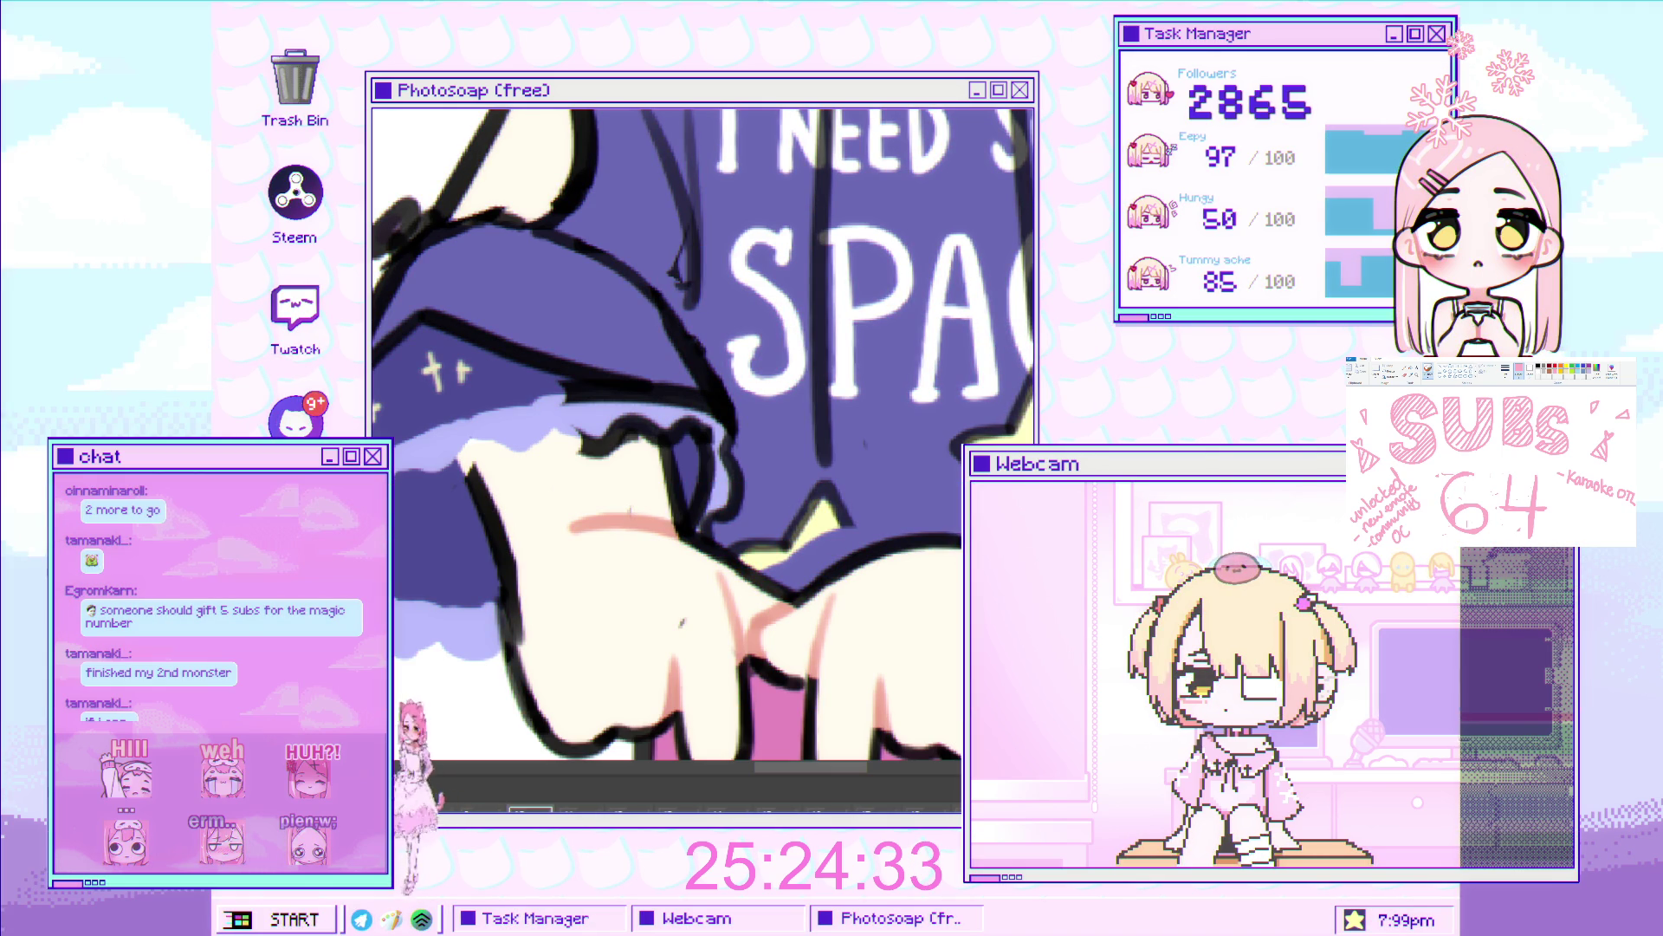
drag(620, 436, 538, 456)
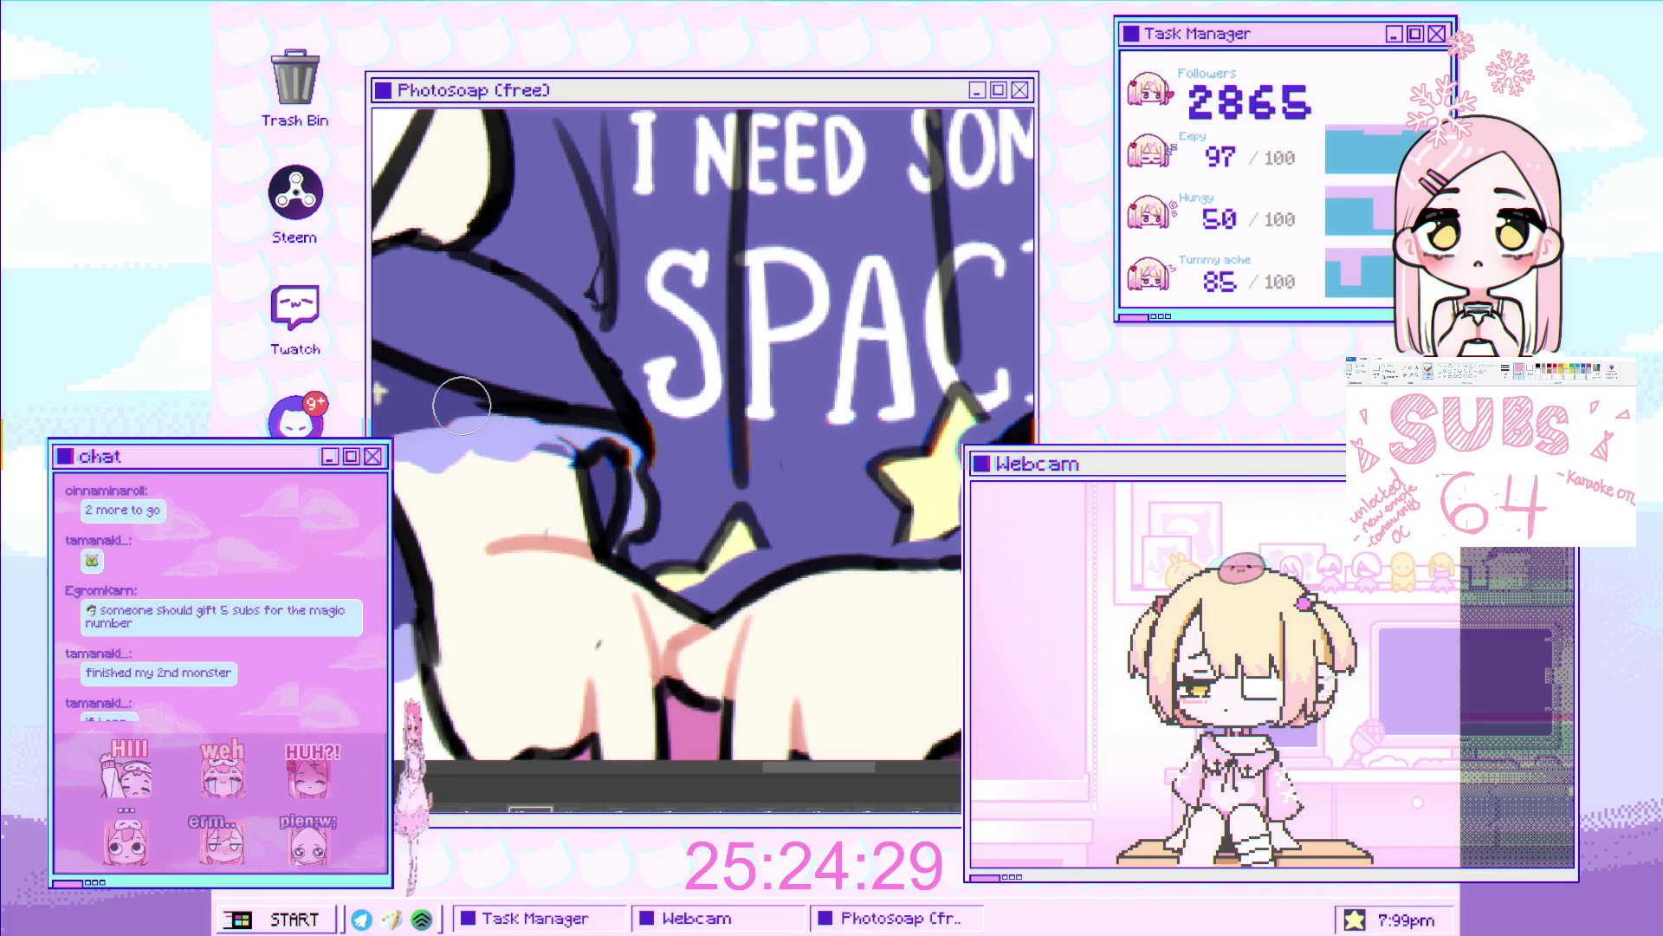
mouse_move(462, 405)
mouse_down()
mouse_move(604, 455)
mouse_move(659, 503)
mouse_move(642, 545)
mouse_move(611, 507)
mouse_up()
Cover the other sleeve's wavy hem outline with lavender.
scroll(624, 546, down, 2)
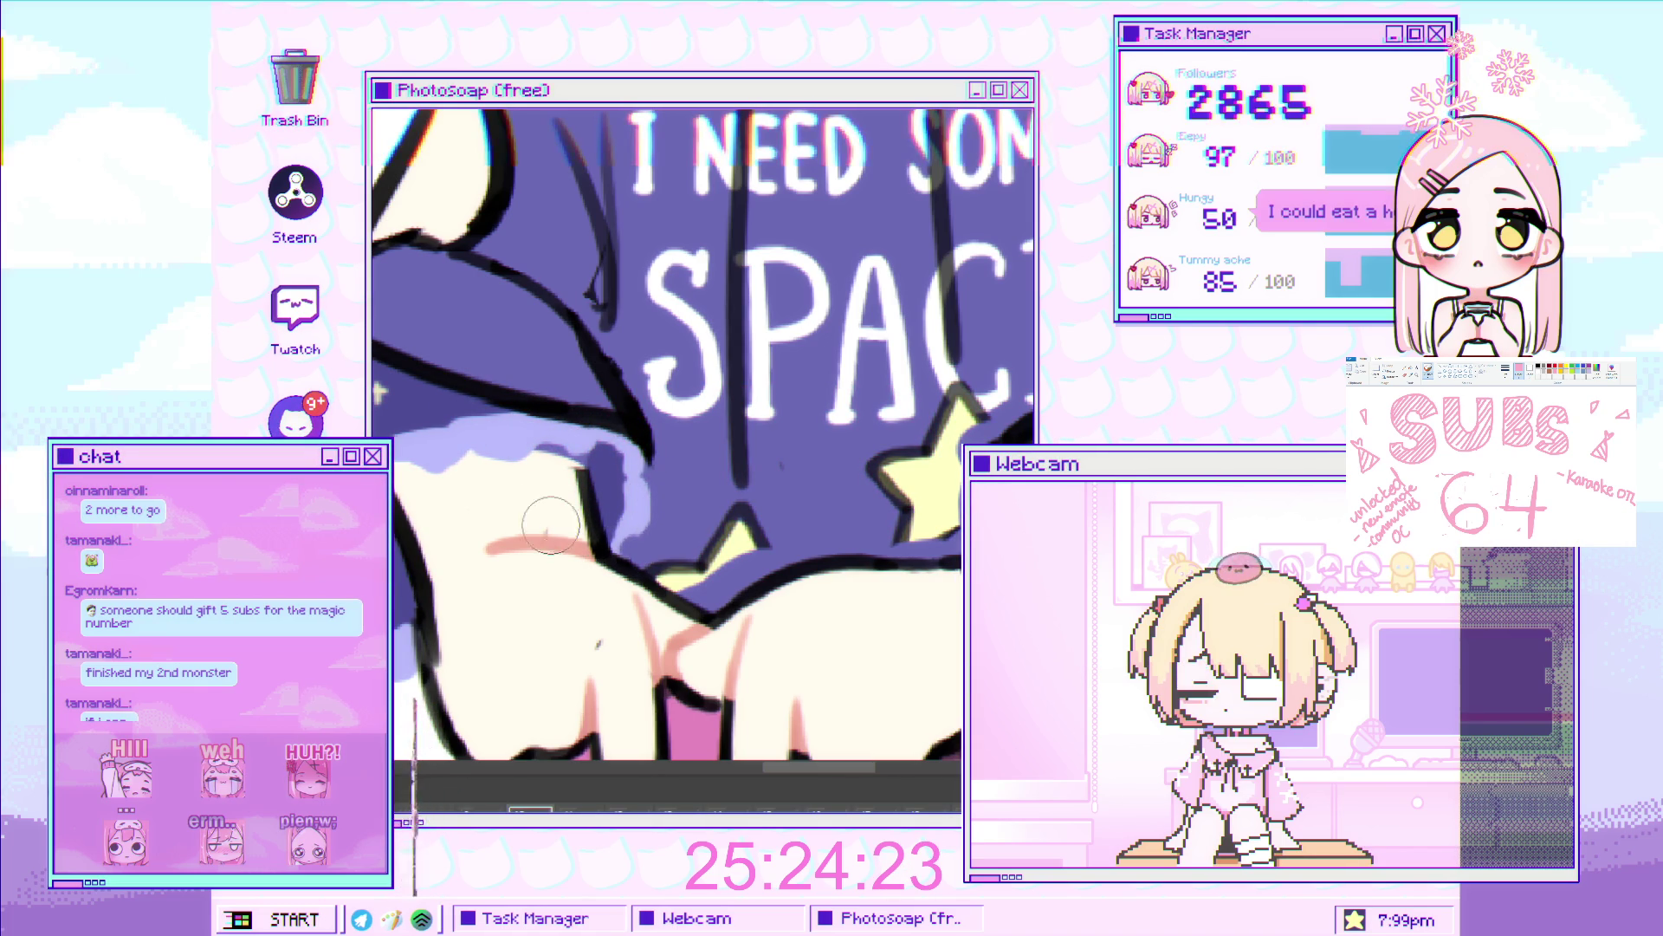
drag(582, 638, 537, 563)
scroll(510, 512, up, 2)
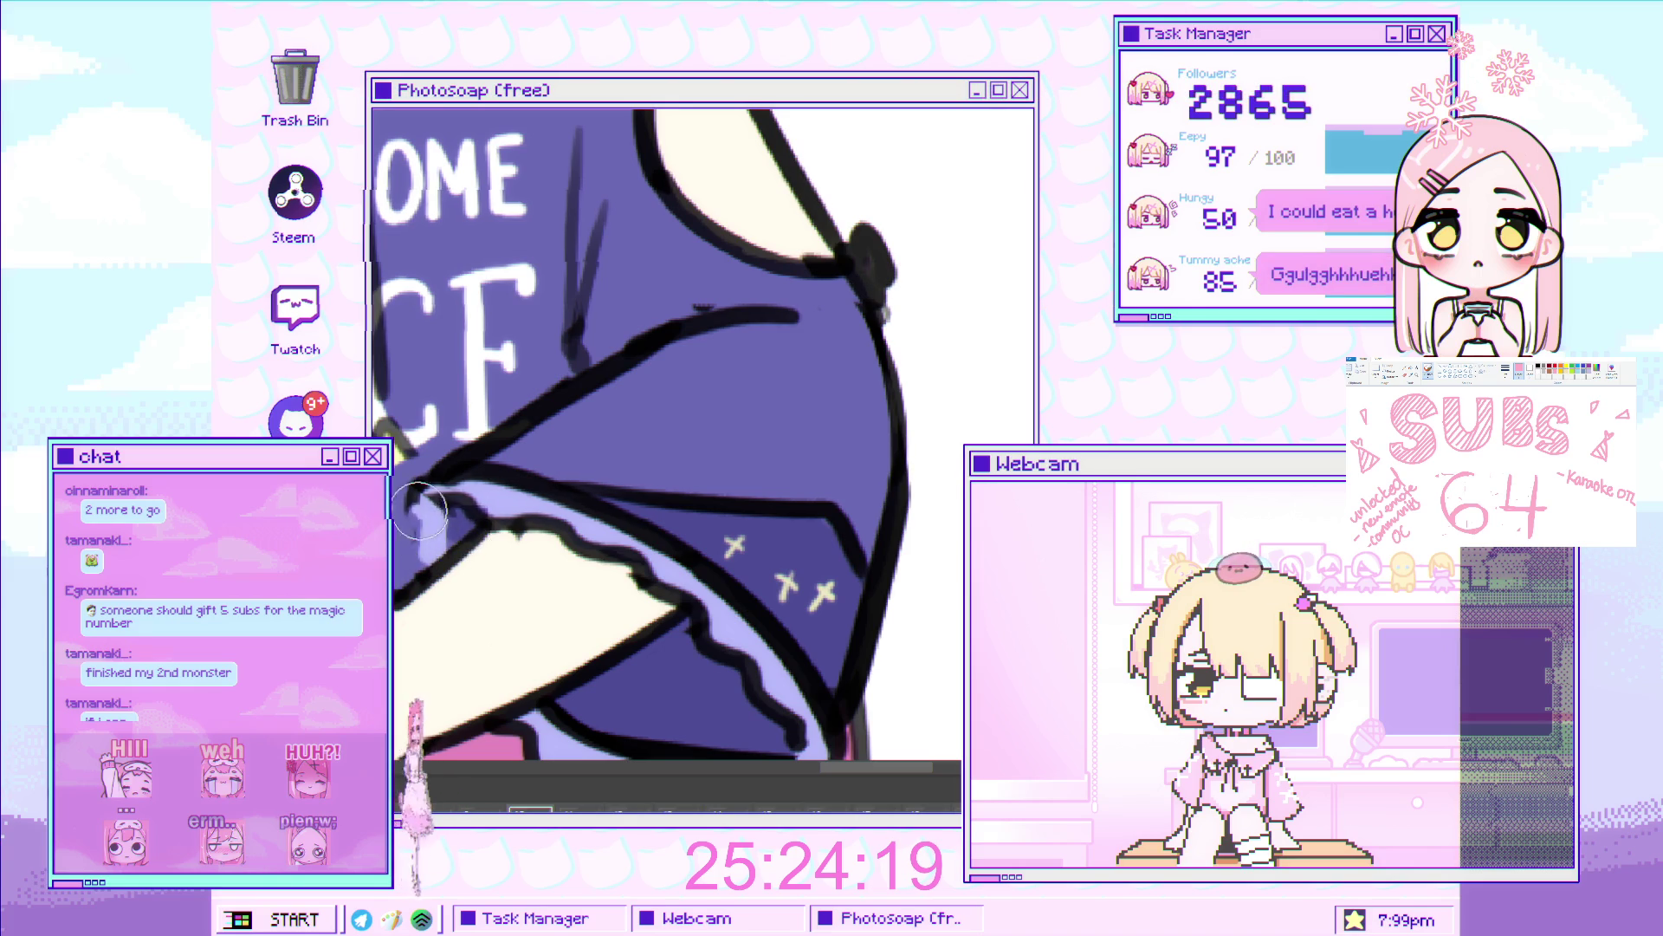
scroll(441, 532, down, 1)
scroll(441, 532, down, 2)
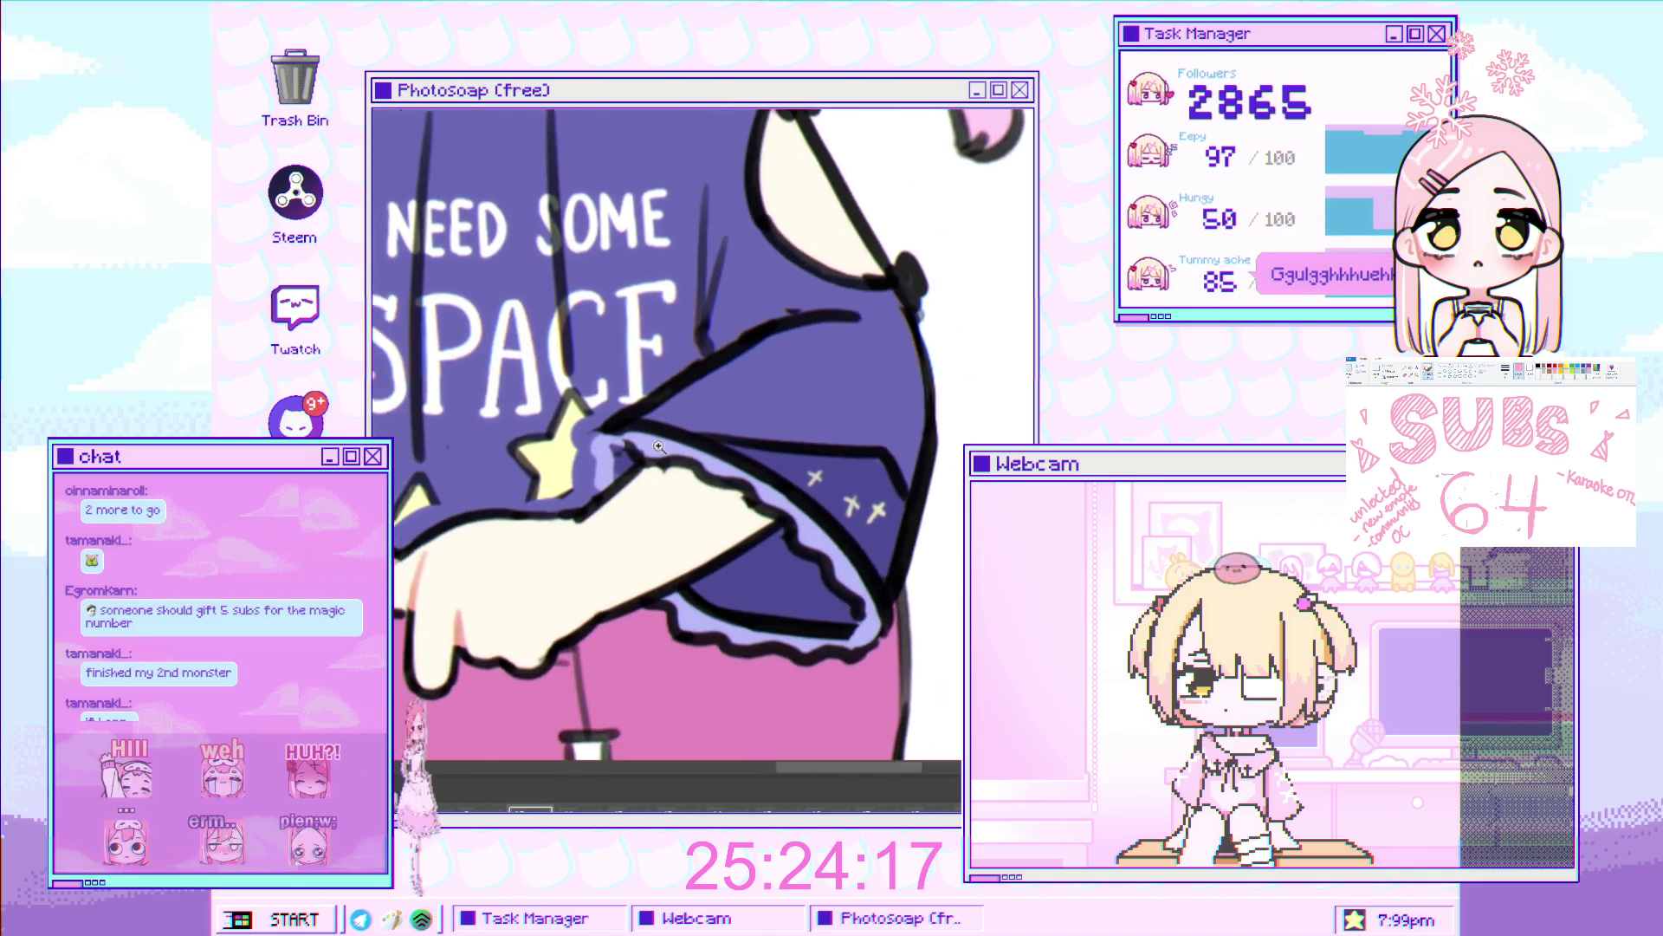
scroll(560, 416, up, 4)
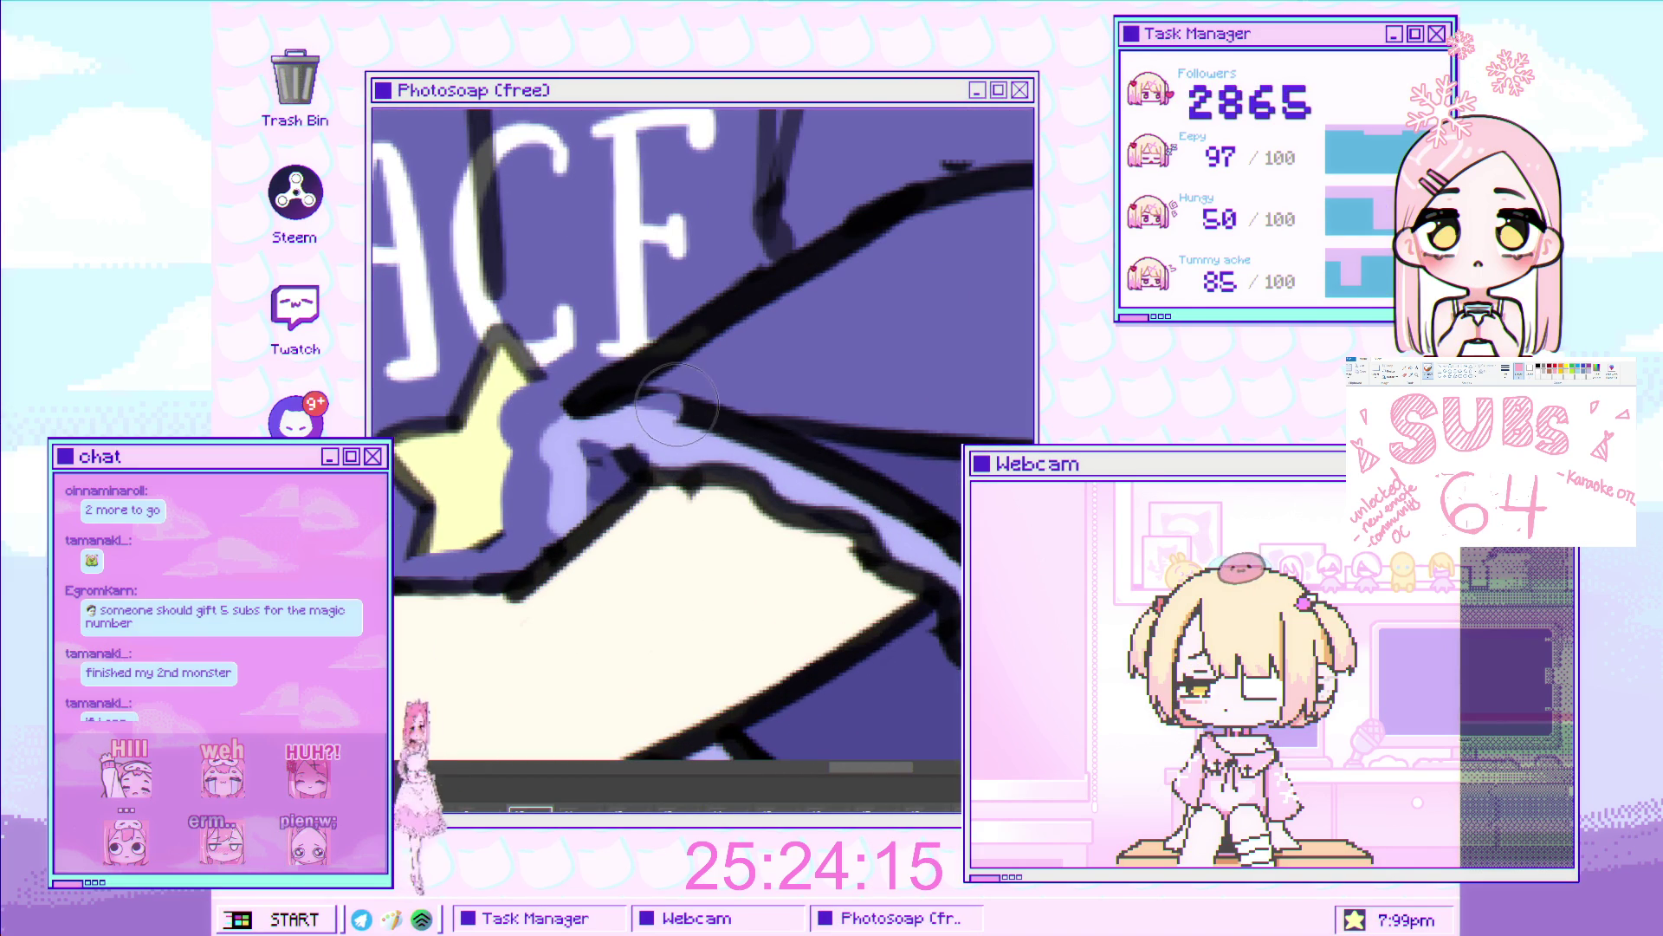
scroll(560, 433, down, 1)
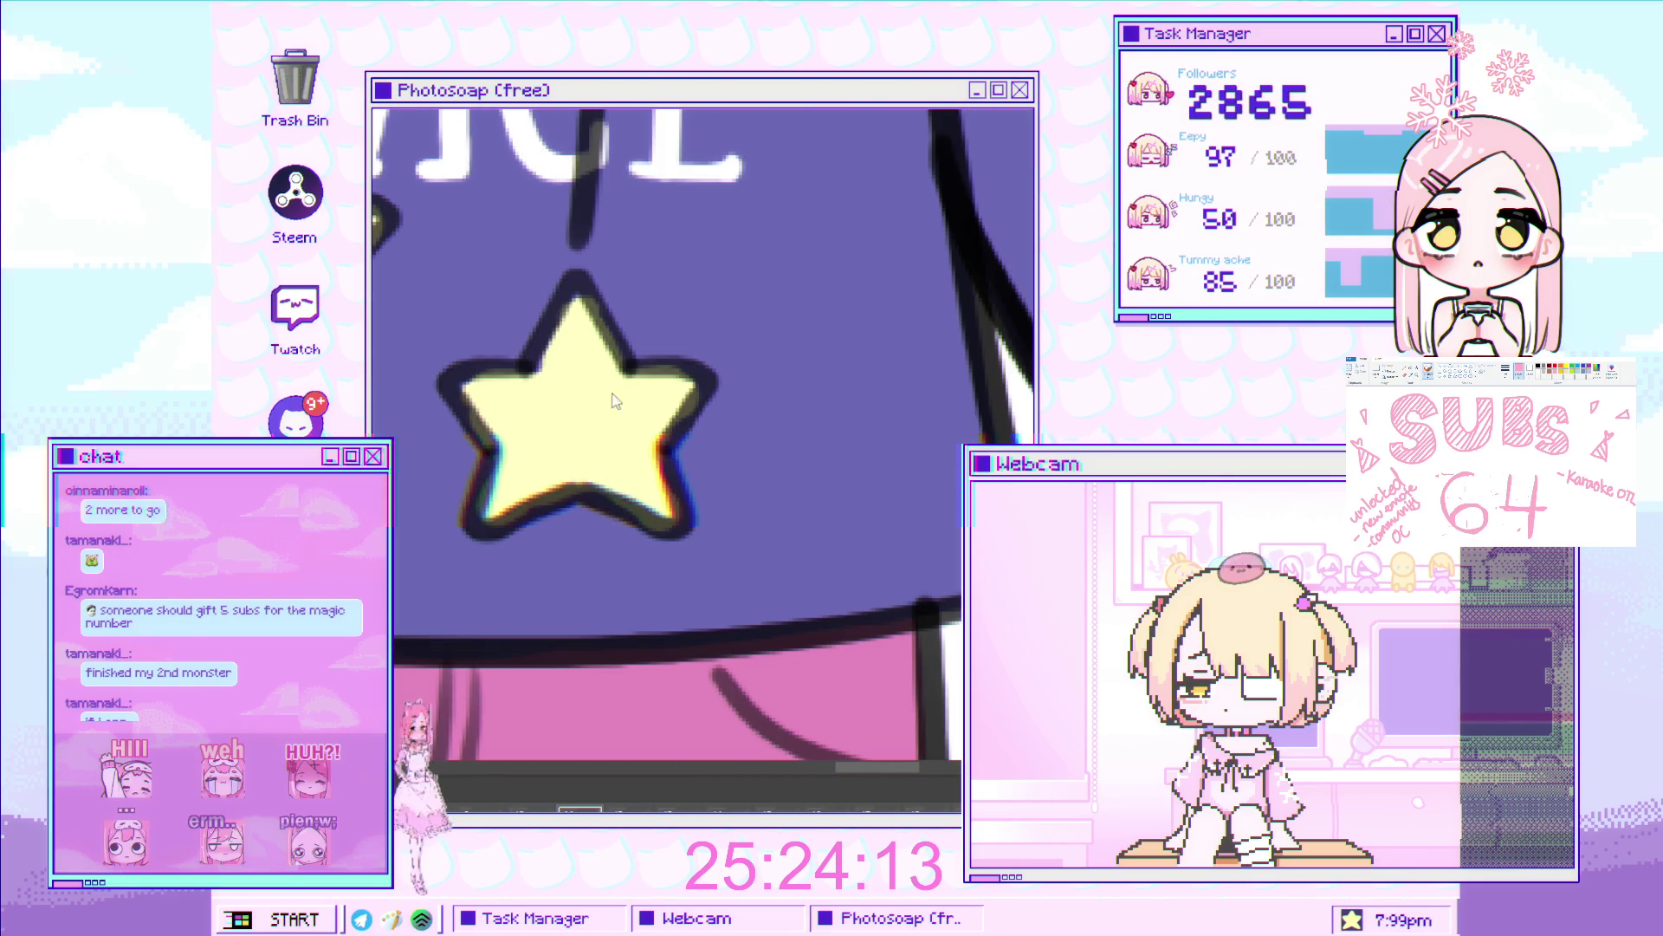
mouse_move(560, 433)
mouse_down()
mouse_move(485, 229)
mouse_move(503, 324)
mouse_up()
scroll(703, 433, up, 2)
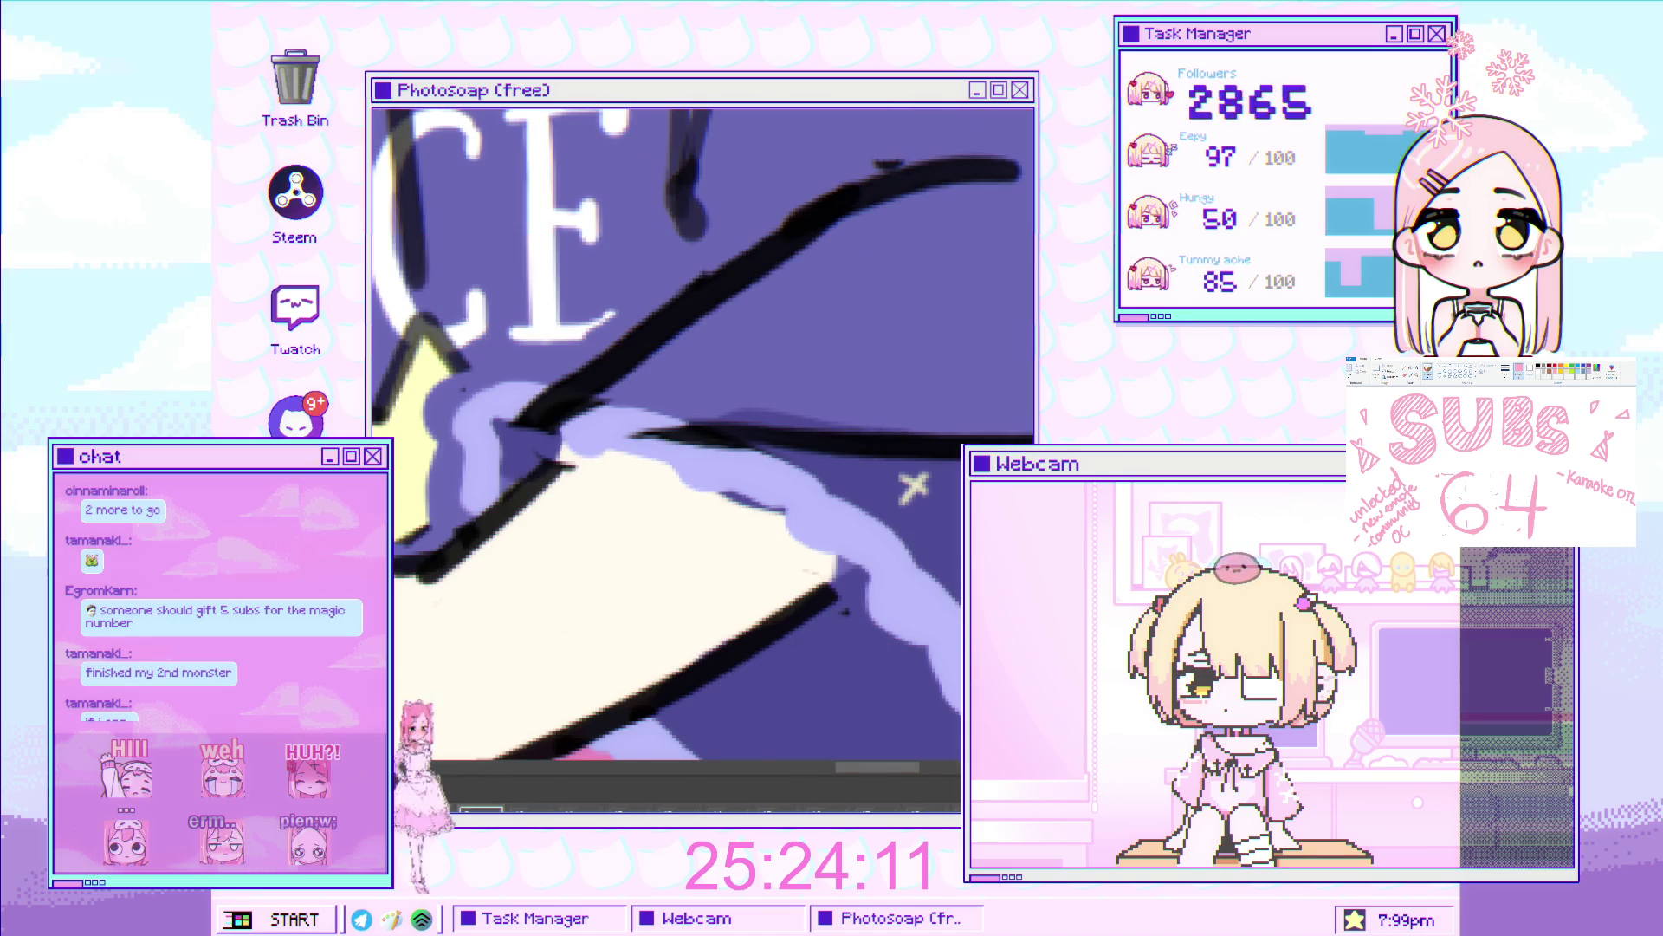
mouse_move(607, 390)
mouse_down()
mouse_move(539, 367)
mouse_move(632, 347)
mouse_move(774, 432)
mouse_move(705, 464)
mouse_move(743, 450)
mouse_move(775, 511)
mouse_up()
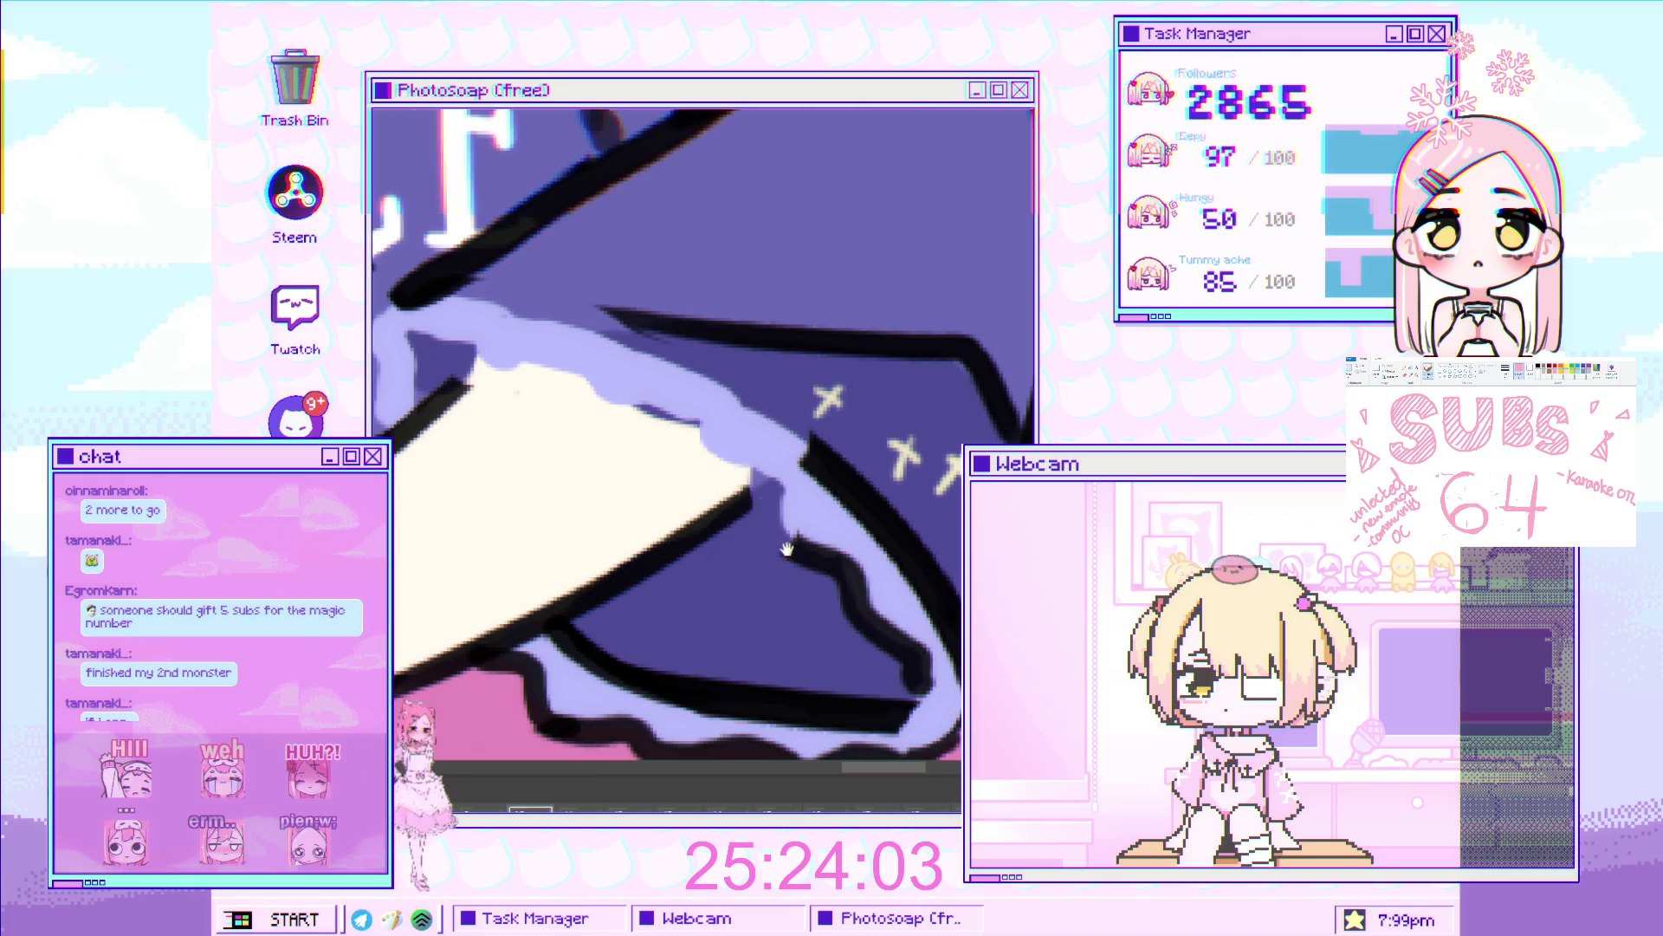
scroll(693, 503, down, 3)
mouse_move(521, 535)
mouse_down()
mouse_move(554, 494)
mouse_move(745, 597)
mouse_move(912, 589)
mouse_up()
scroll(668, 445, right, 3)
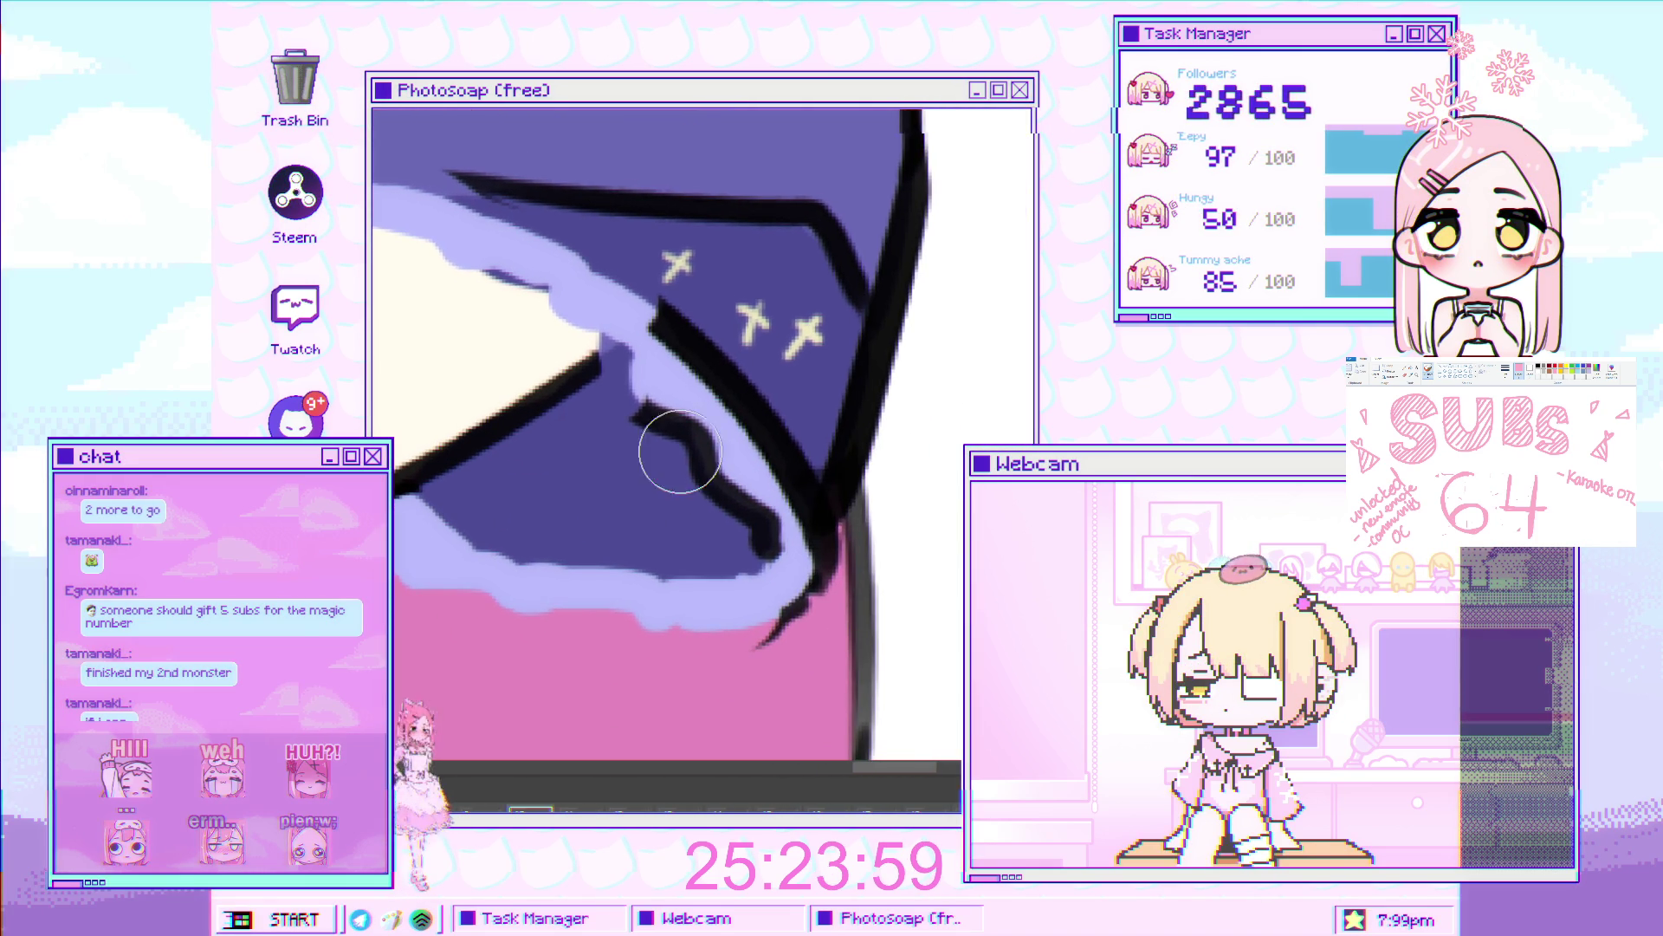
mouse_move(668, 445)
mouse_down()
mouse_move(754, 549)
mouse_move(821, 551)
mouse_move(719, 373)
mouse_move(646, 308)
mouse_up()
Trace a freehand lasso selection around the left sleeve's frilled edge.
scroll(645, 308, down, 2)
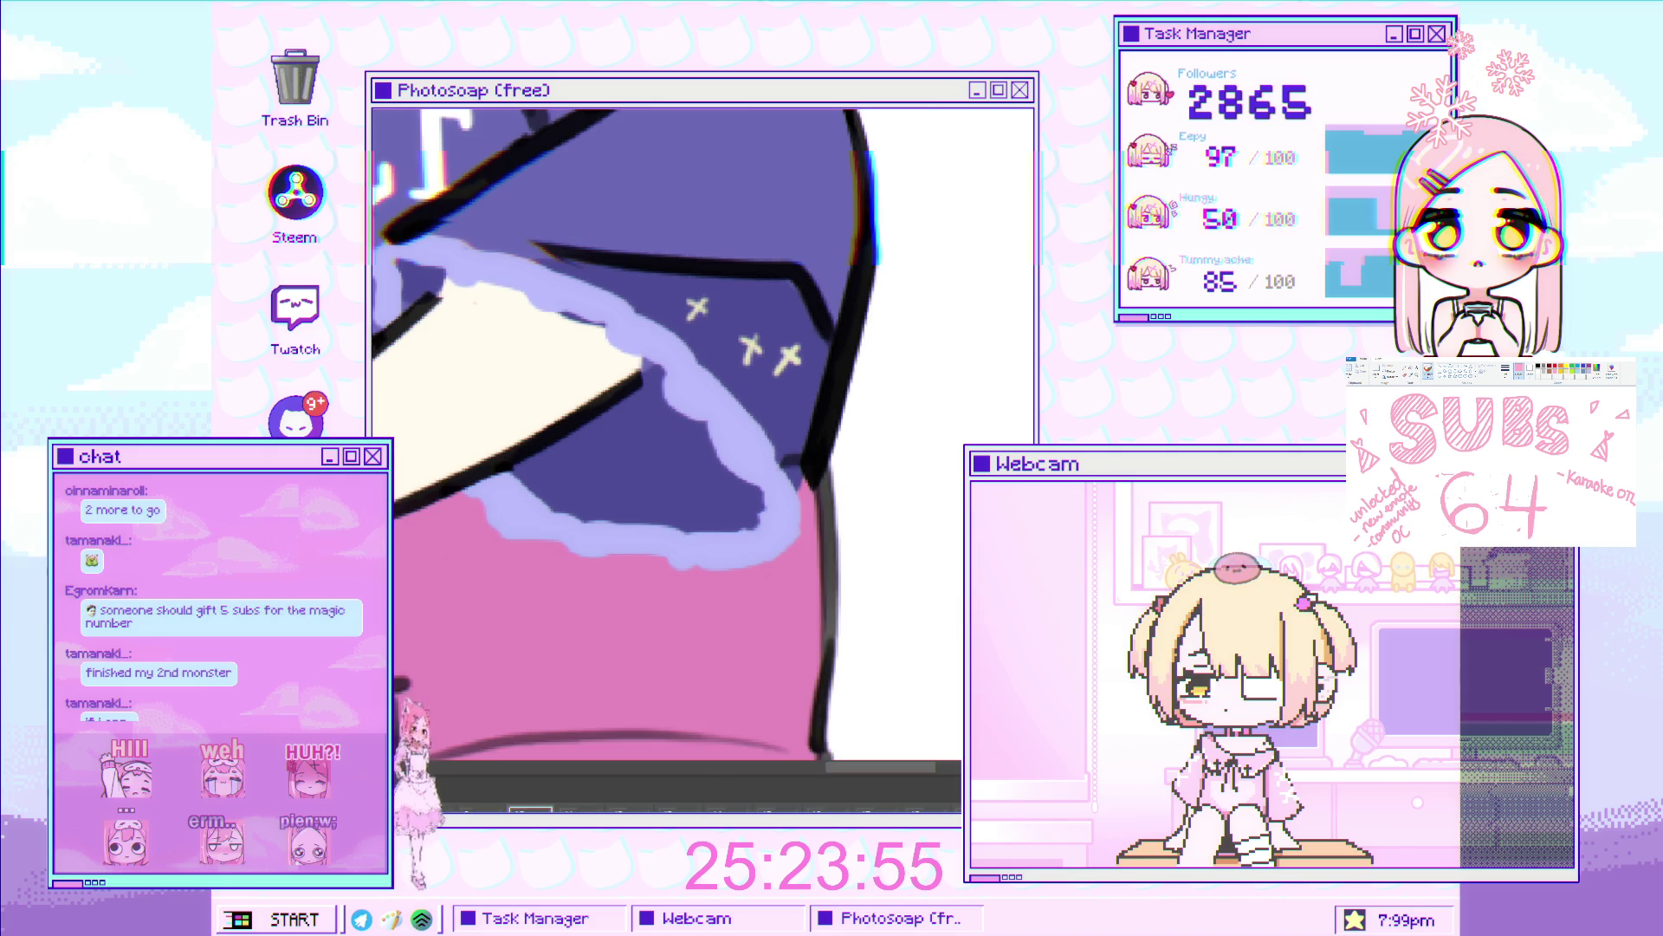
scroll(486, 542, down, 3)
scroll(574, 749, up, 2)
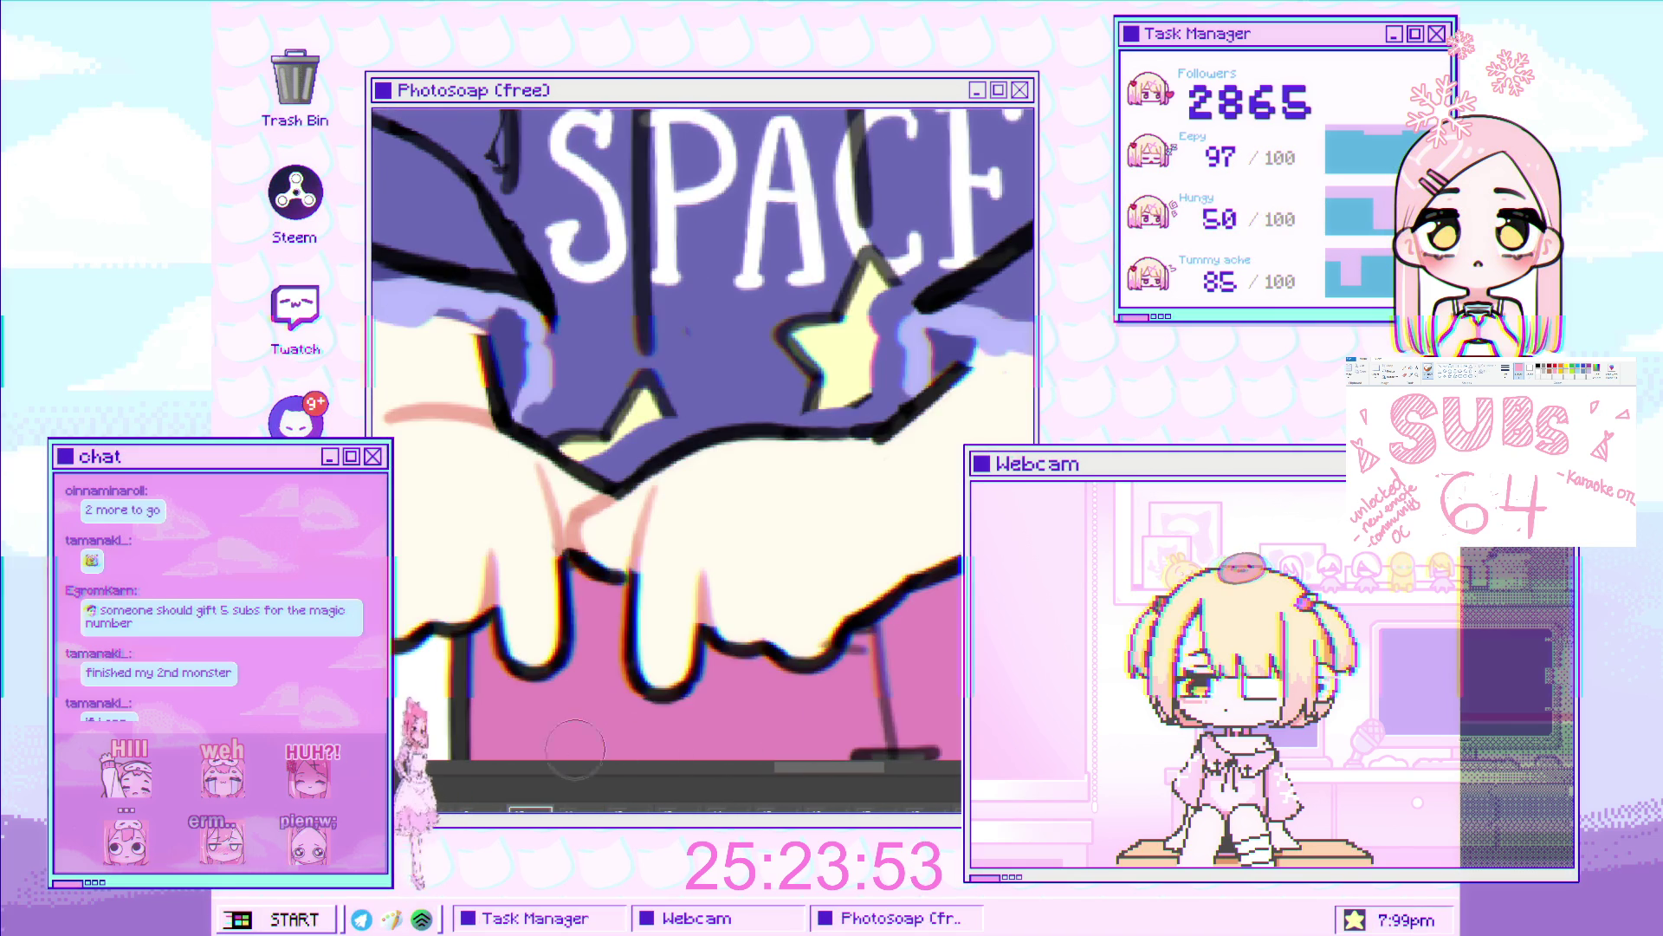
scroll(574, 750, down, 2)
scroll(622, 385, up, 4)
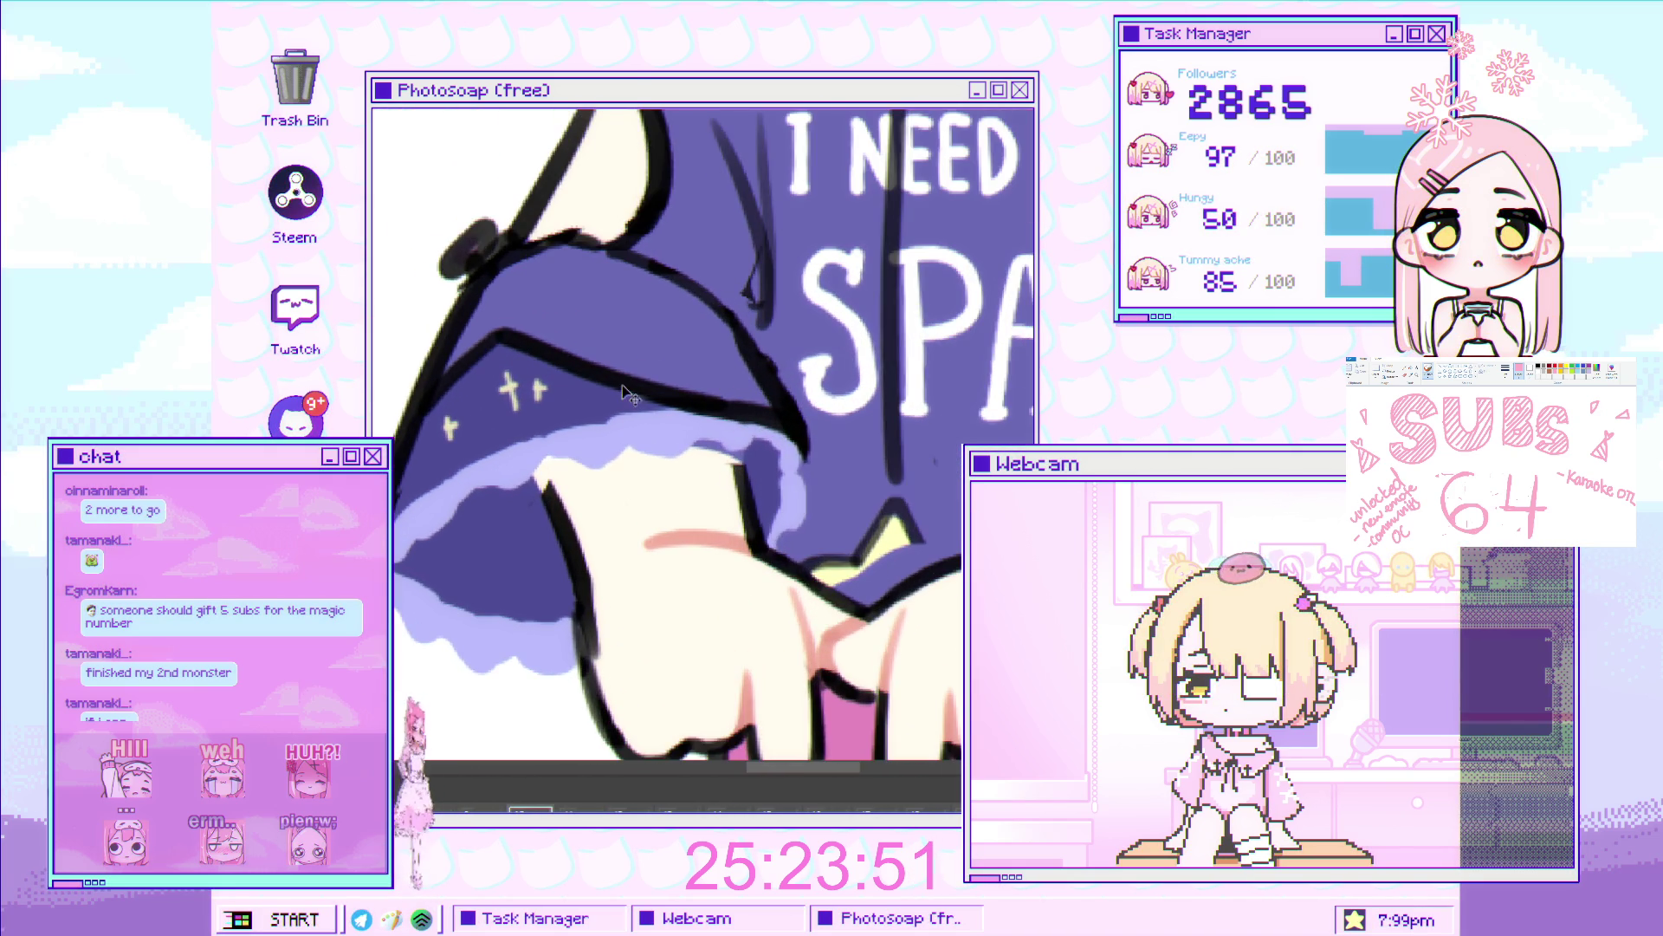
key(l)
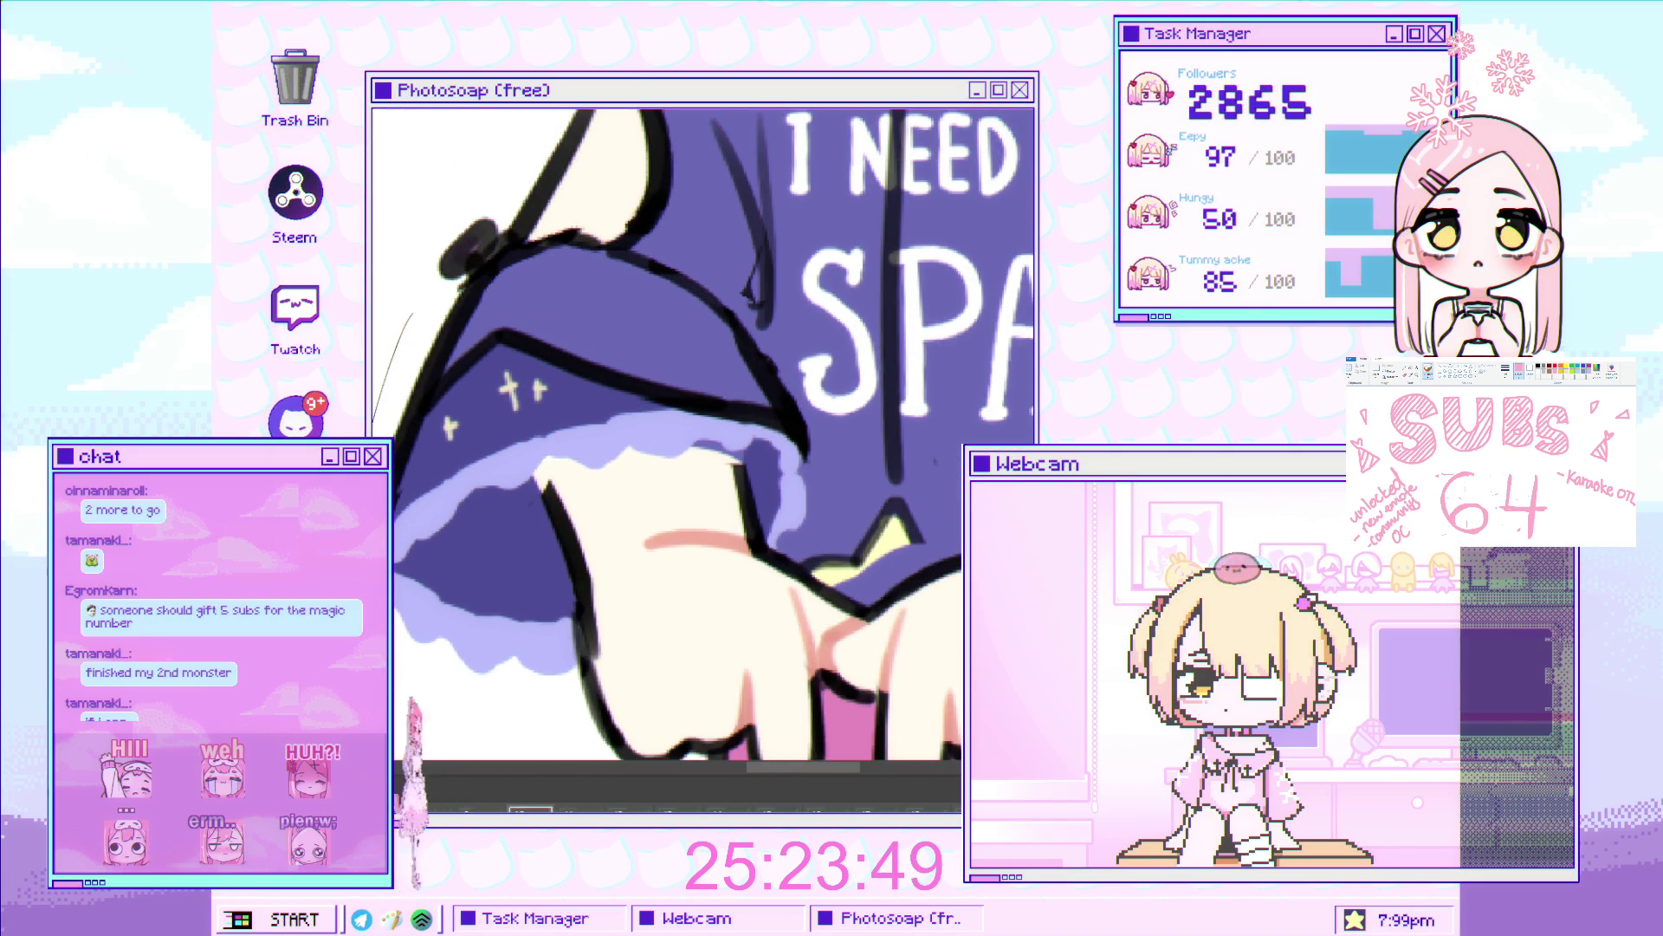
mouse_move(398, 596)
mouse_down()
mouse_move(464, 495)
mouse_move(648, 435)
mouse_move(815, 483)
mouse_up()
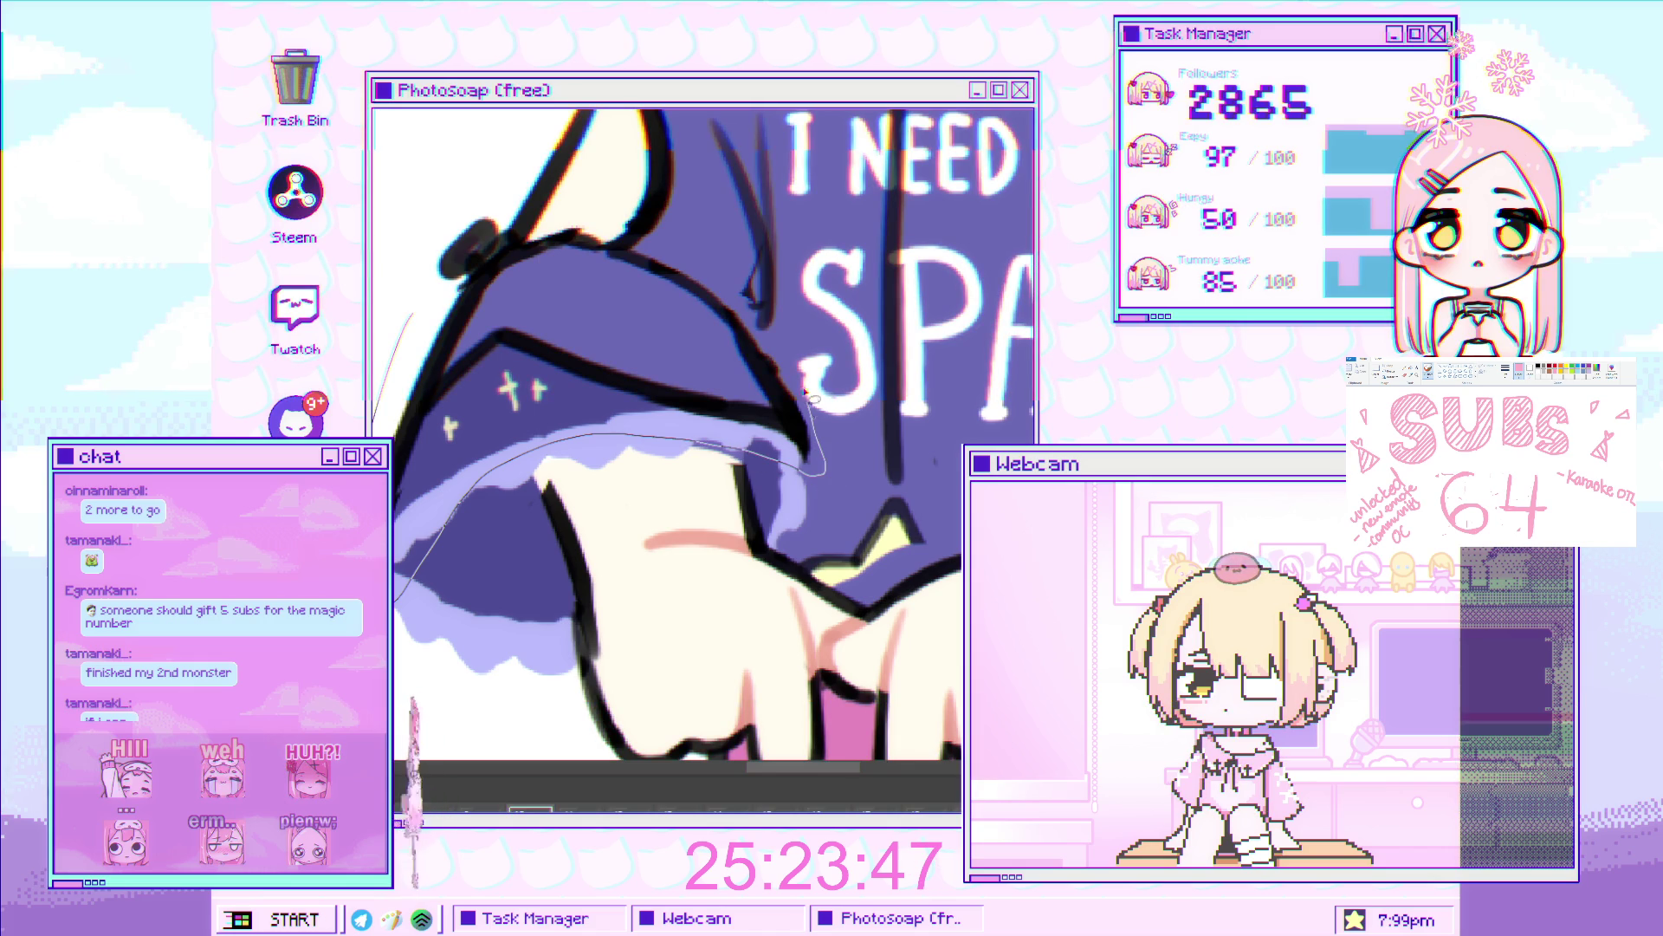
mouse_move(810, 396)
mouse_down()
mouse_move(684, 249)
mouse_move(554, 258)
mouse_up()
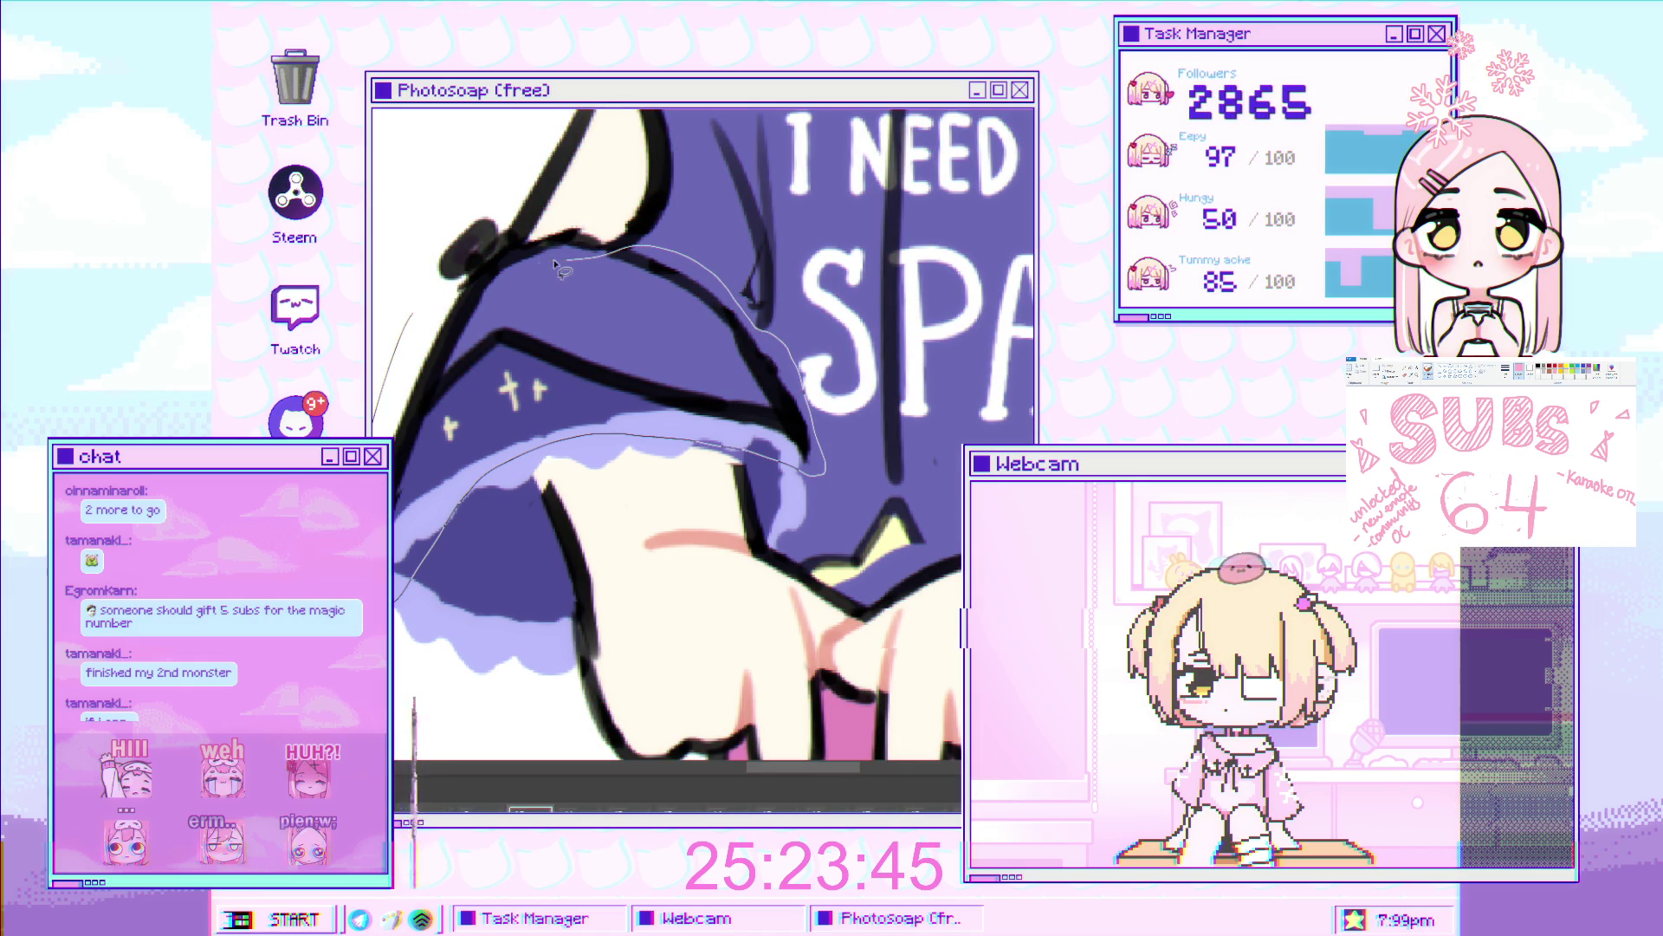
drag(419, 308, 394, 598)
Put the left sleeve under free transform, then lasso the right sleeve's outline.
key(ctrl+t)
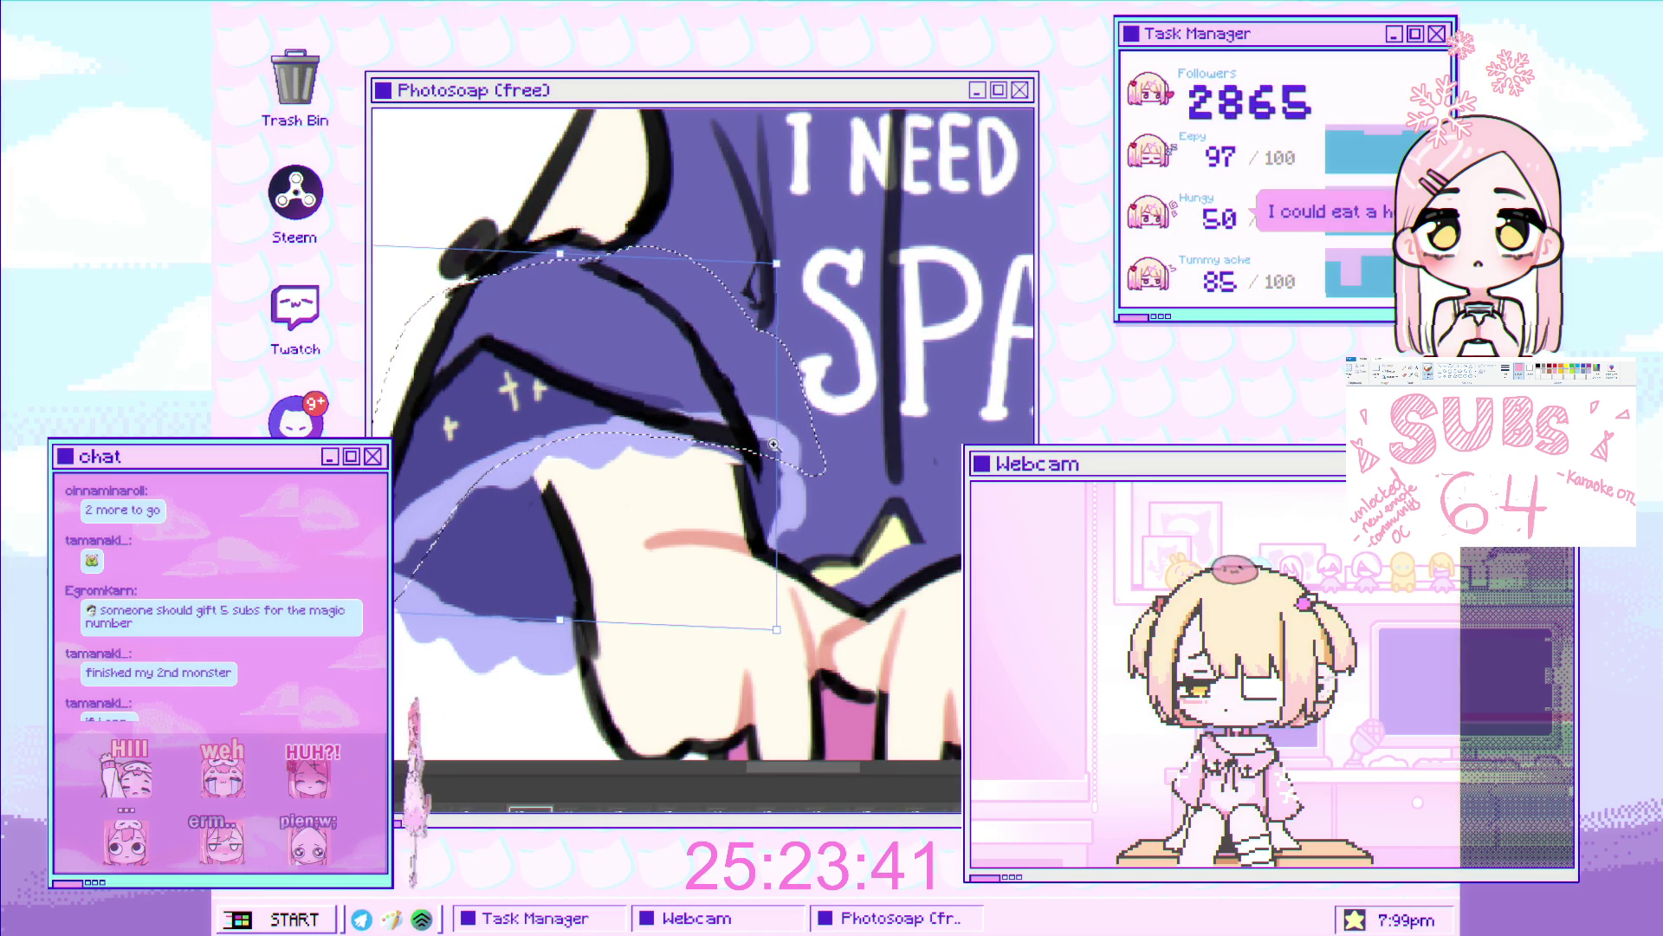
mouse_move(1035, 455)
mouse_down()
mouse_move(754, 424)
mouse_move(433, 429)
mouse_up()
drag(664, 342, 530, 414)
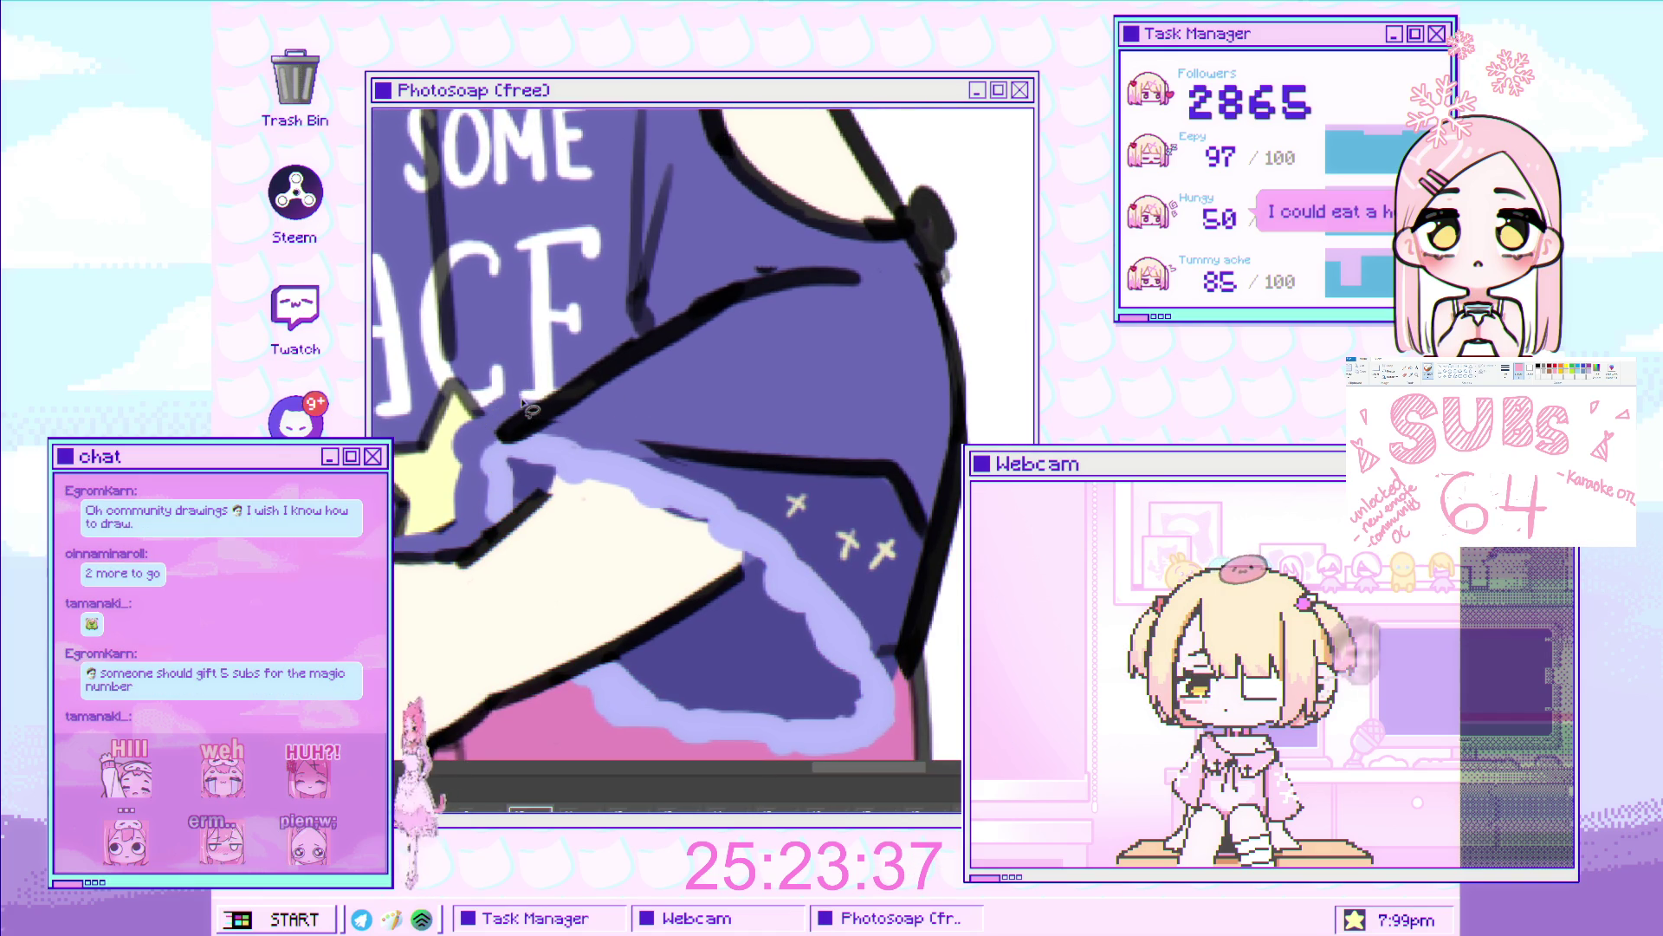
mouse_move(518, 472)
mouse_down()
mouse_move(650, 485)
mouse_move(806, 589)
mouse_move(902, 707)
mouse_move(962, 654)
mouse_up()
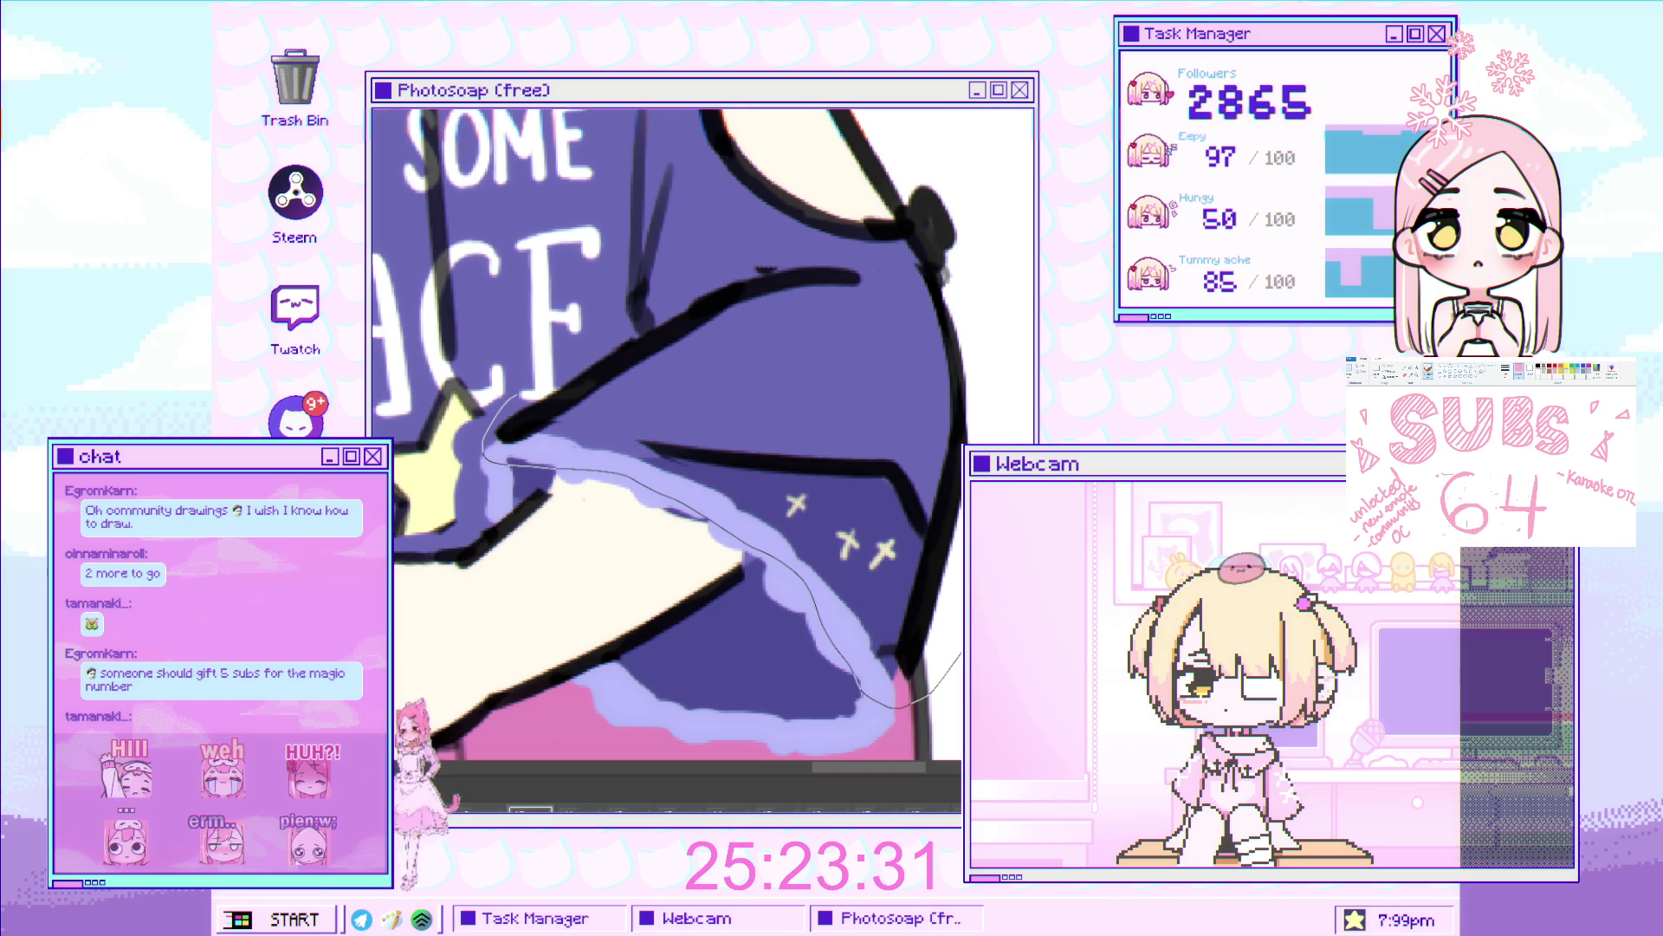
mouse_move(957, 299)
mouse_down()
mouse_move(804, 253)
mouse_move(667, 308)
mouse_move(633, 378)
mouse_move(516, 397)
mouse_up()
Shift the right sleeve outline slightly right with free transform and apply it.
key(ctrl+t)
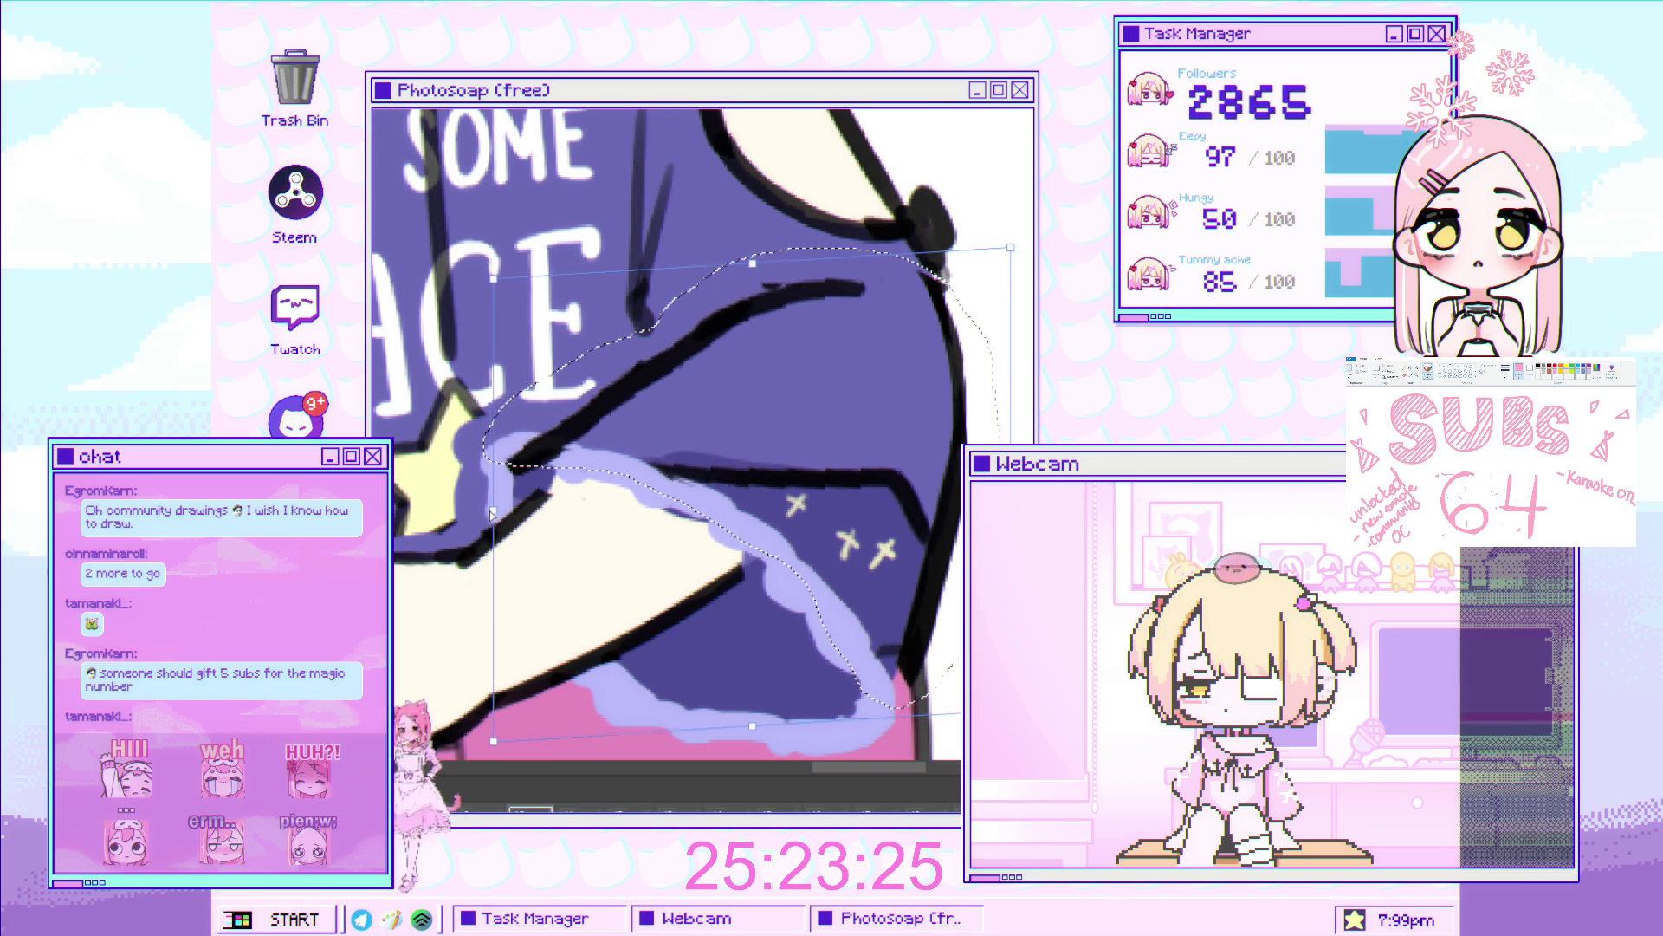
drag(490, 514, 503, 519)
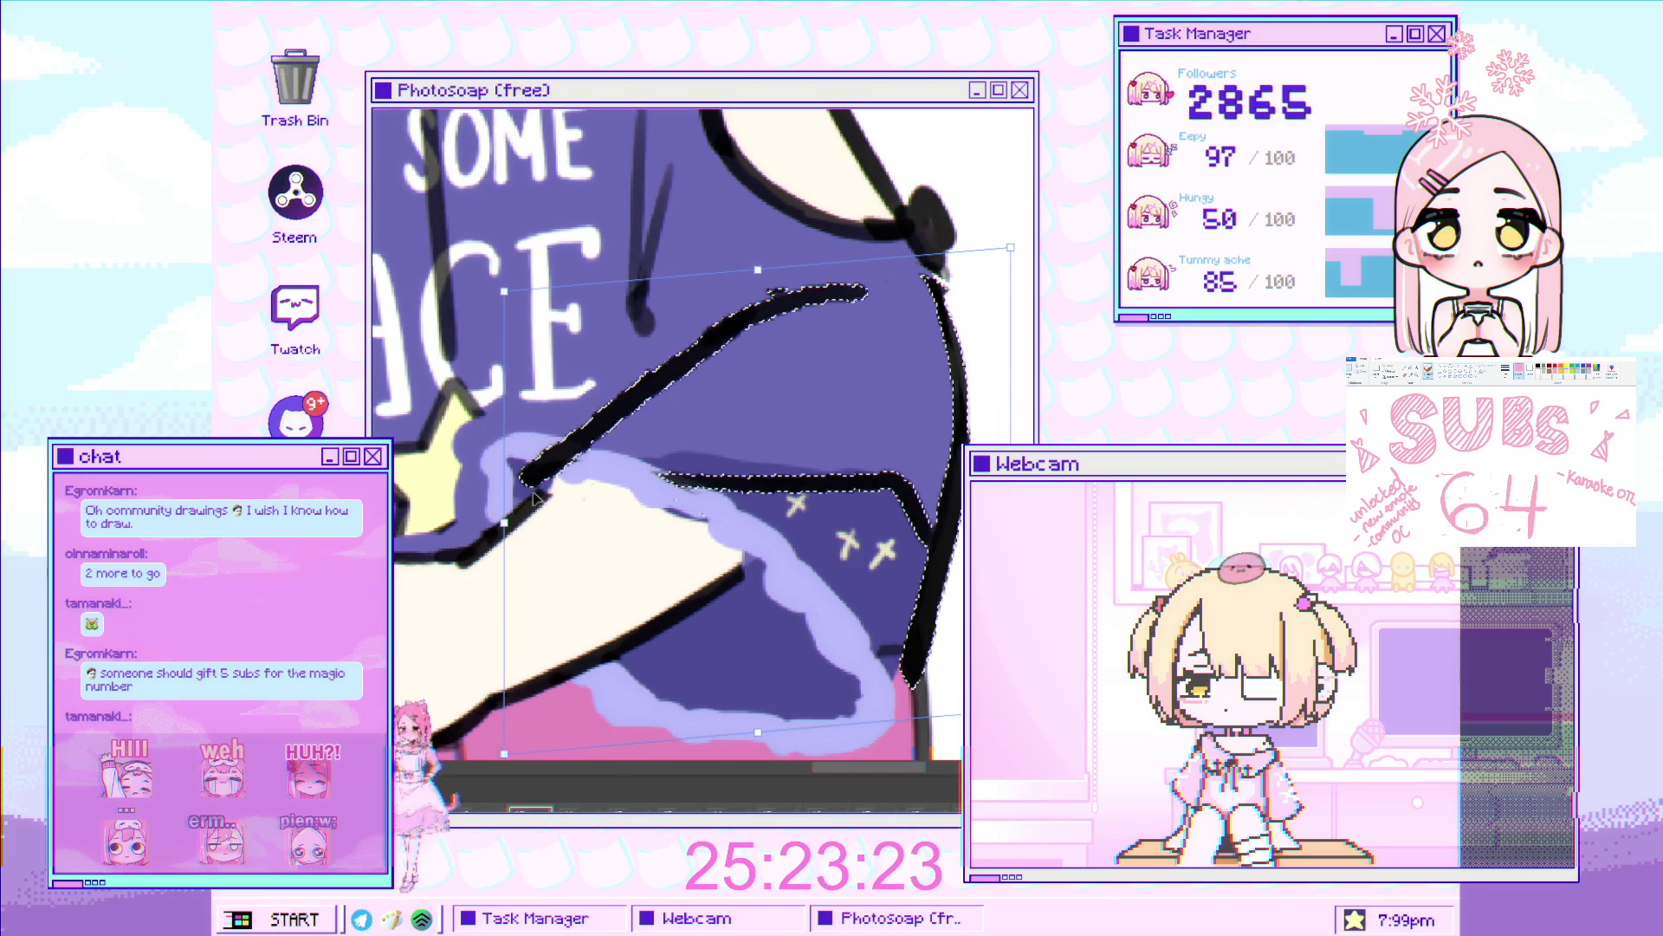
key(Return)
drag(511, 606, 442, 607)
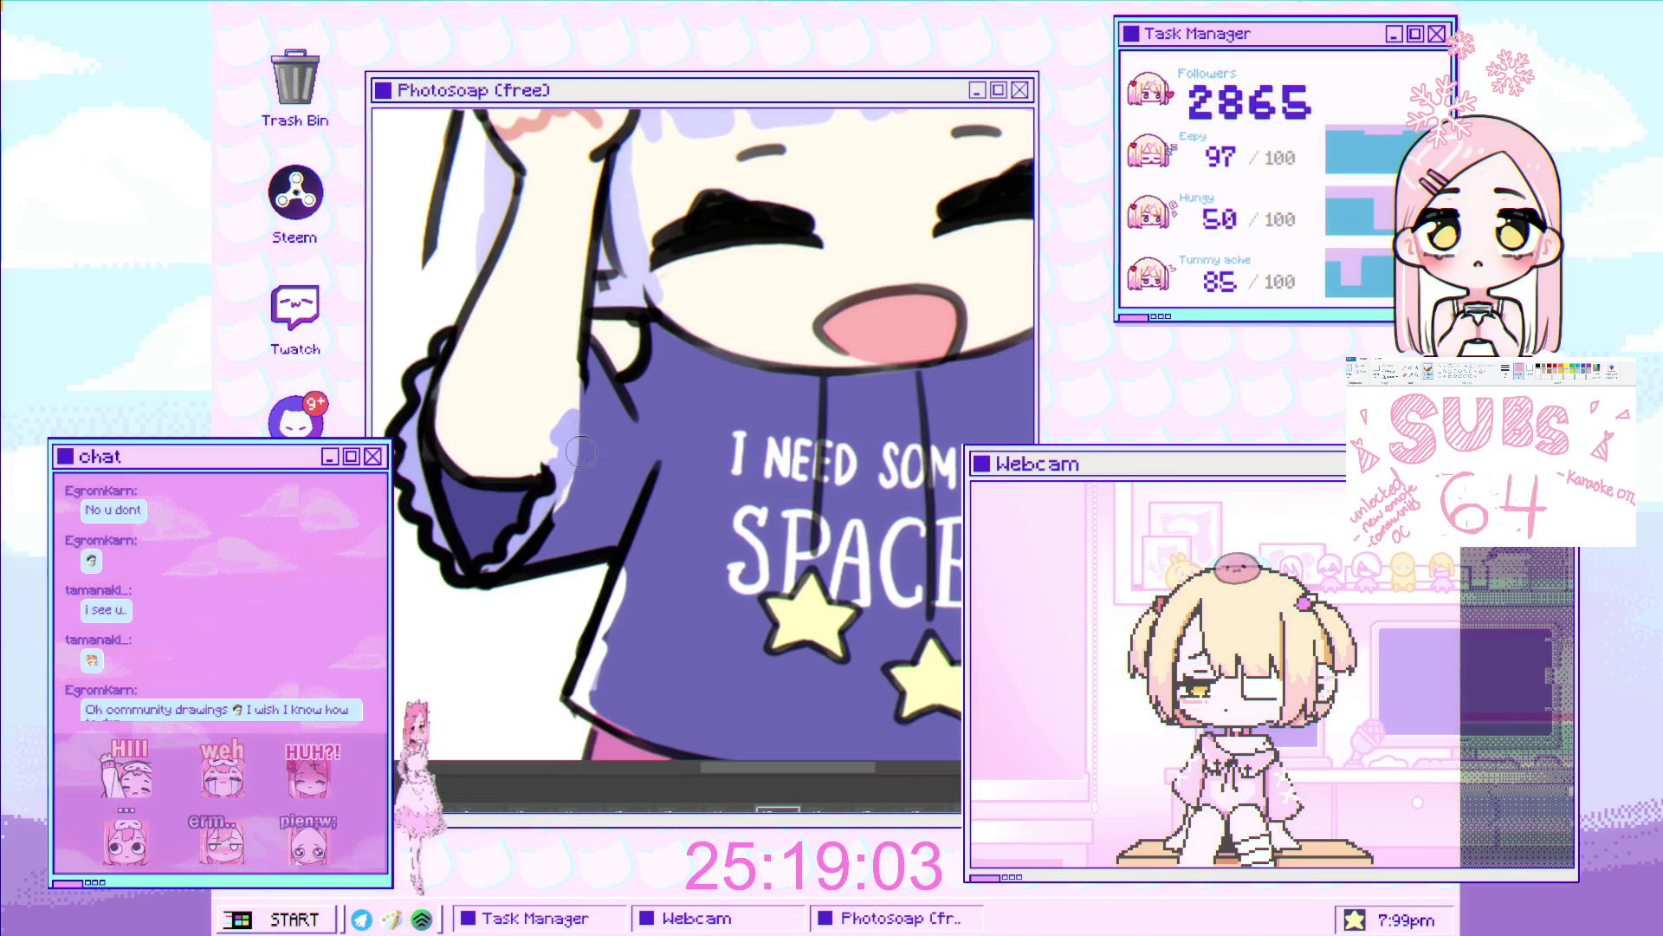
Brush lavender and purple over the sleeve edge and its black zigzag ruffle line.
mouse_move(569, 491)
mouse_down()
mouse_move(553, 459)
mouse_move(544, 490)
mouse_up()
drag(498, 565, 434, 551)
scroll(407, 423, up, 2)
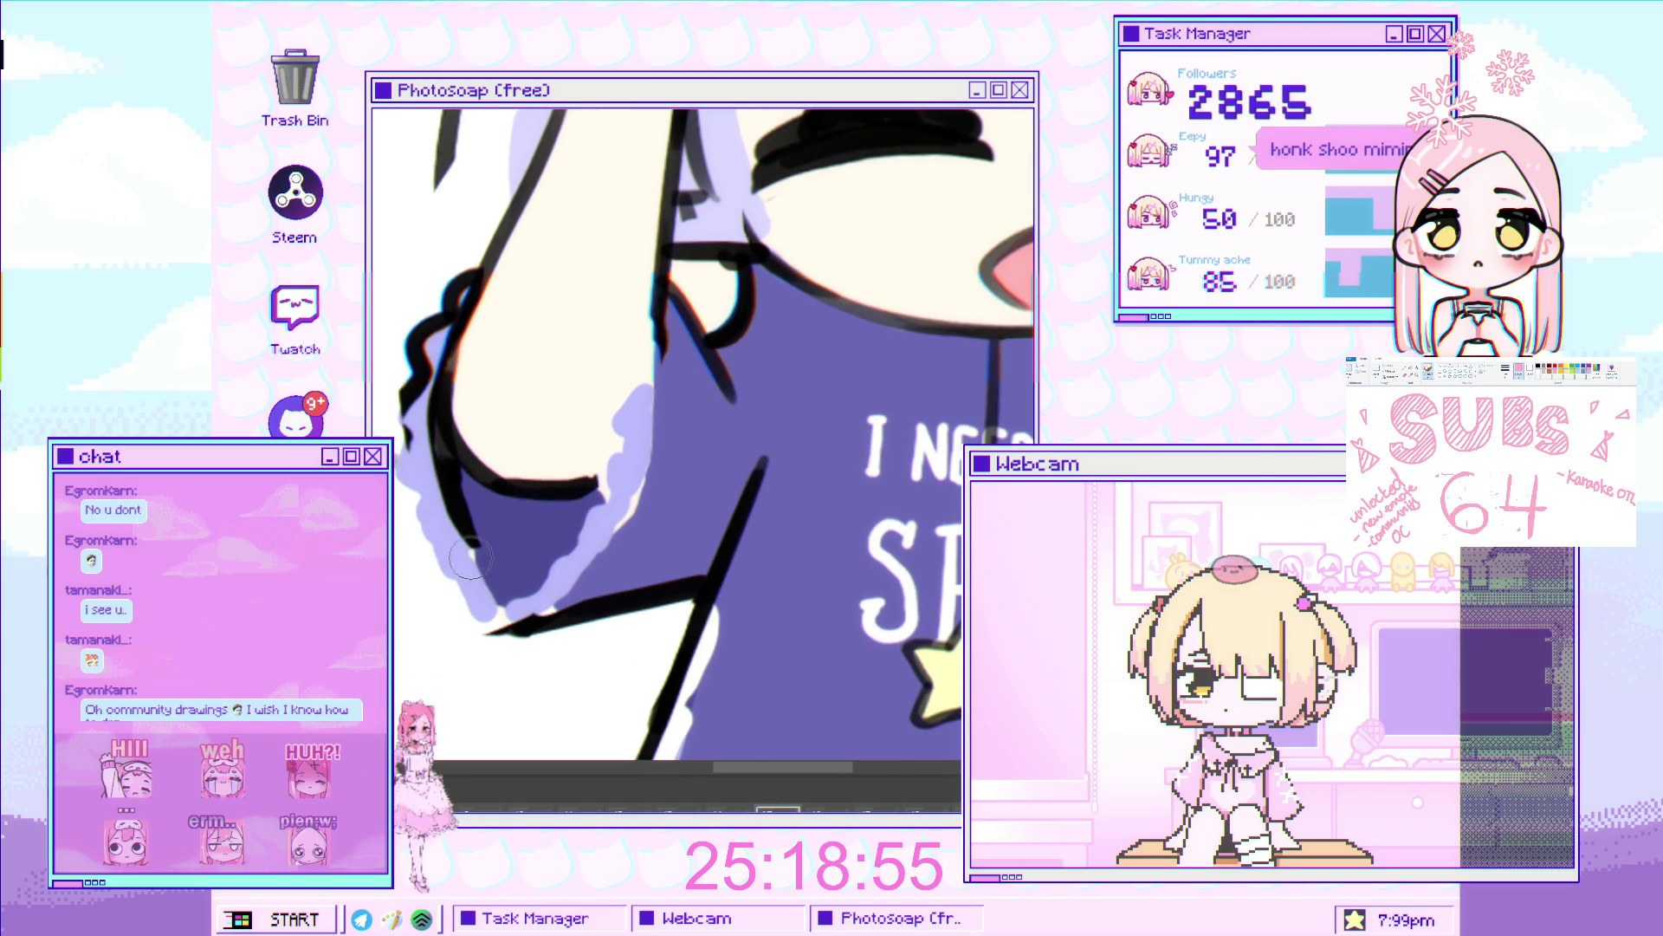
mouse_move(424, 390)
mouse_down()
mouse_move(408, 334)
mouse_move(425, 364)
mouse_move(409, 437)
mouse_up()
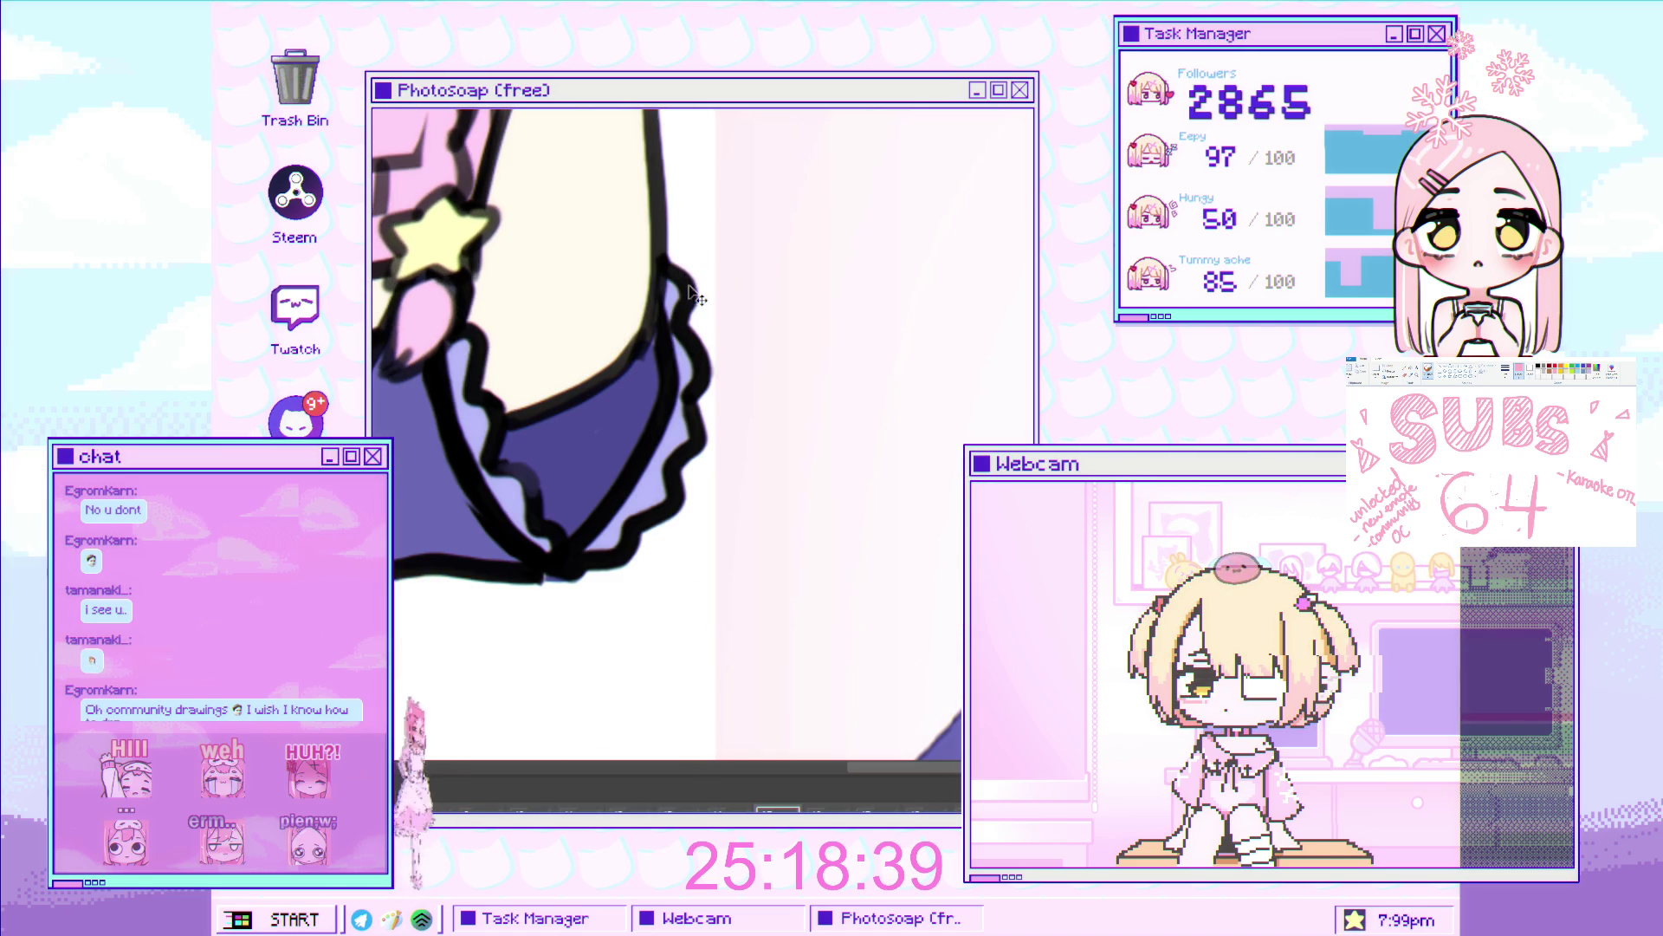
mouse_move(693, 277)
mouse_down()
mouse_move(659, 370)
mouse_move(680, 251)
mouse_move(693, 433)
mouse_move(691, 388)
mouse_up()
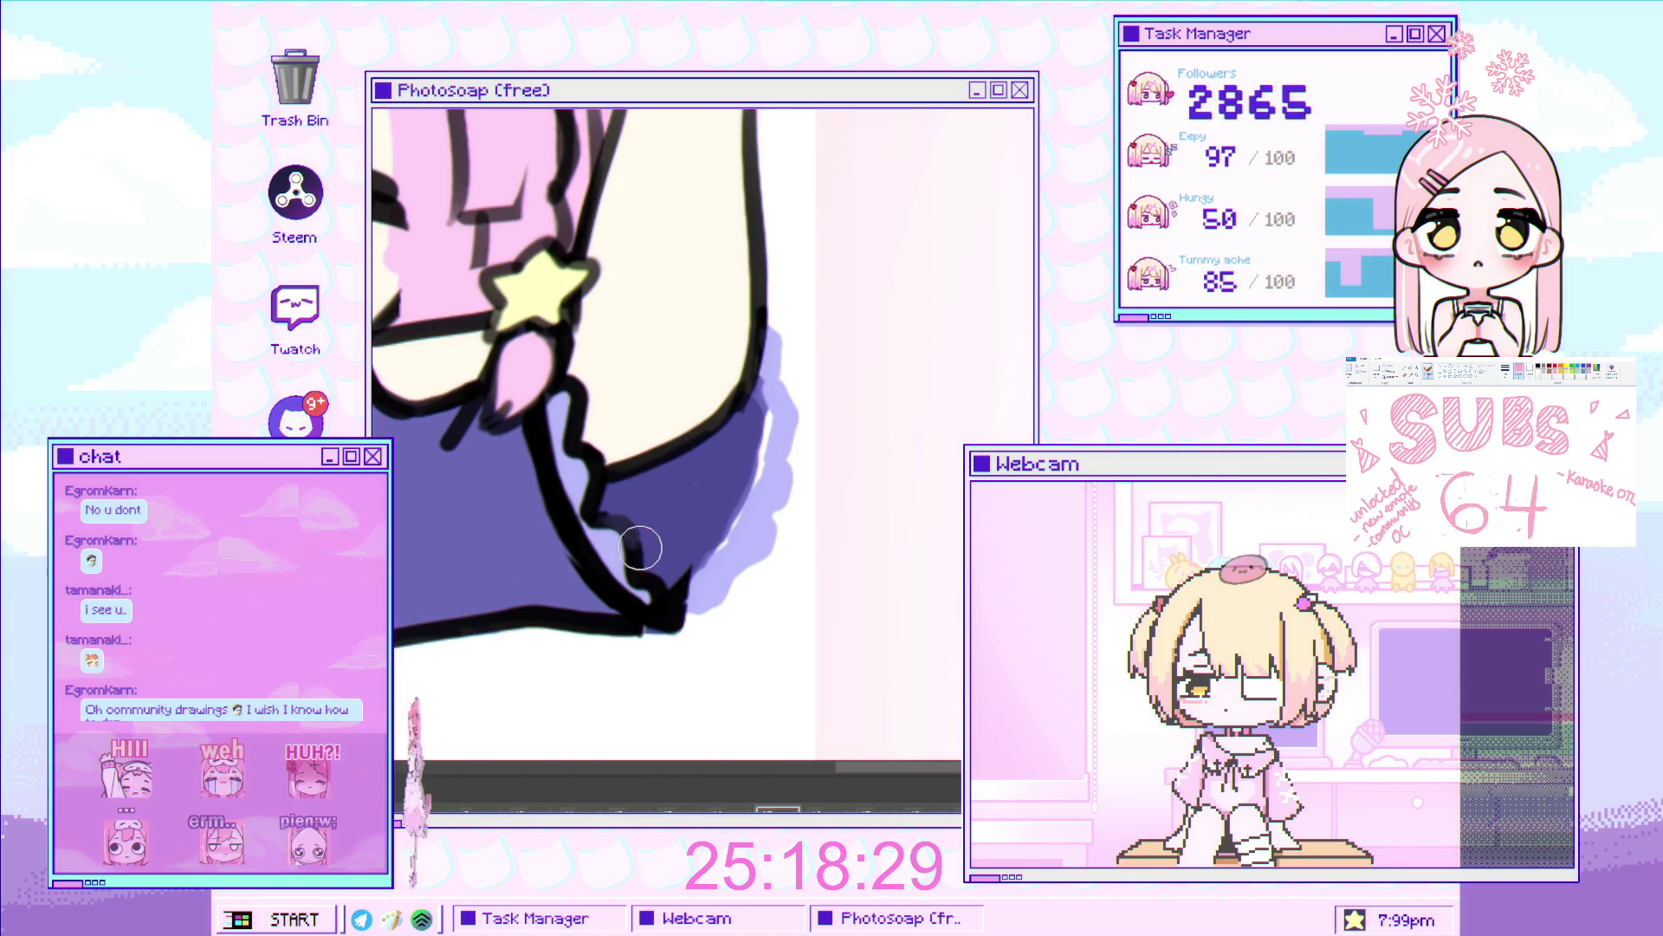
drag(646, 563, 656, 532)
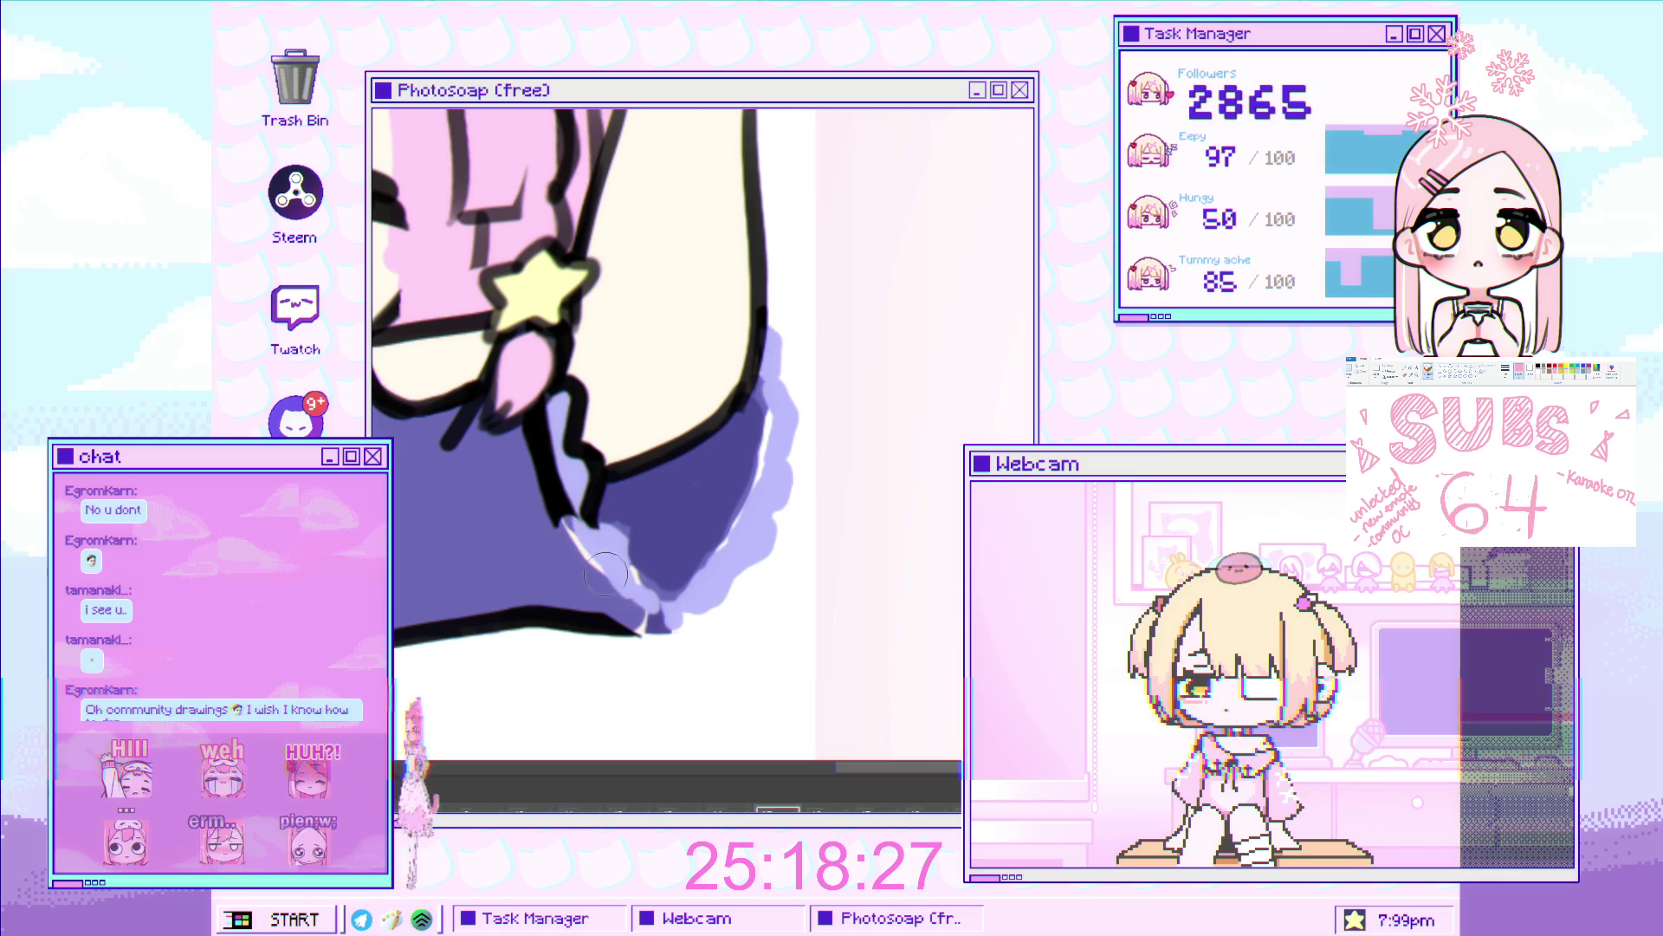
mouse_move(614, 551)
mouse_down()
mouse_move(621, 477)
mouse_move(663, 578)
mouse_move(671, 476)
mouse_move(675, 558)
mouse_up()
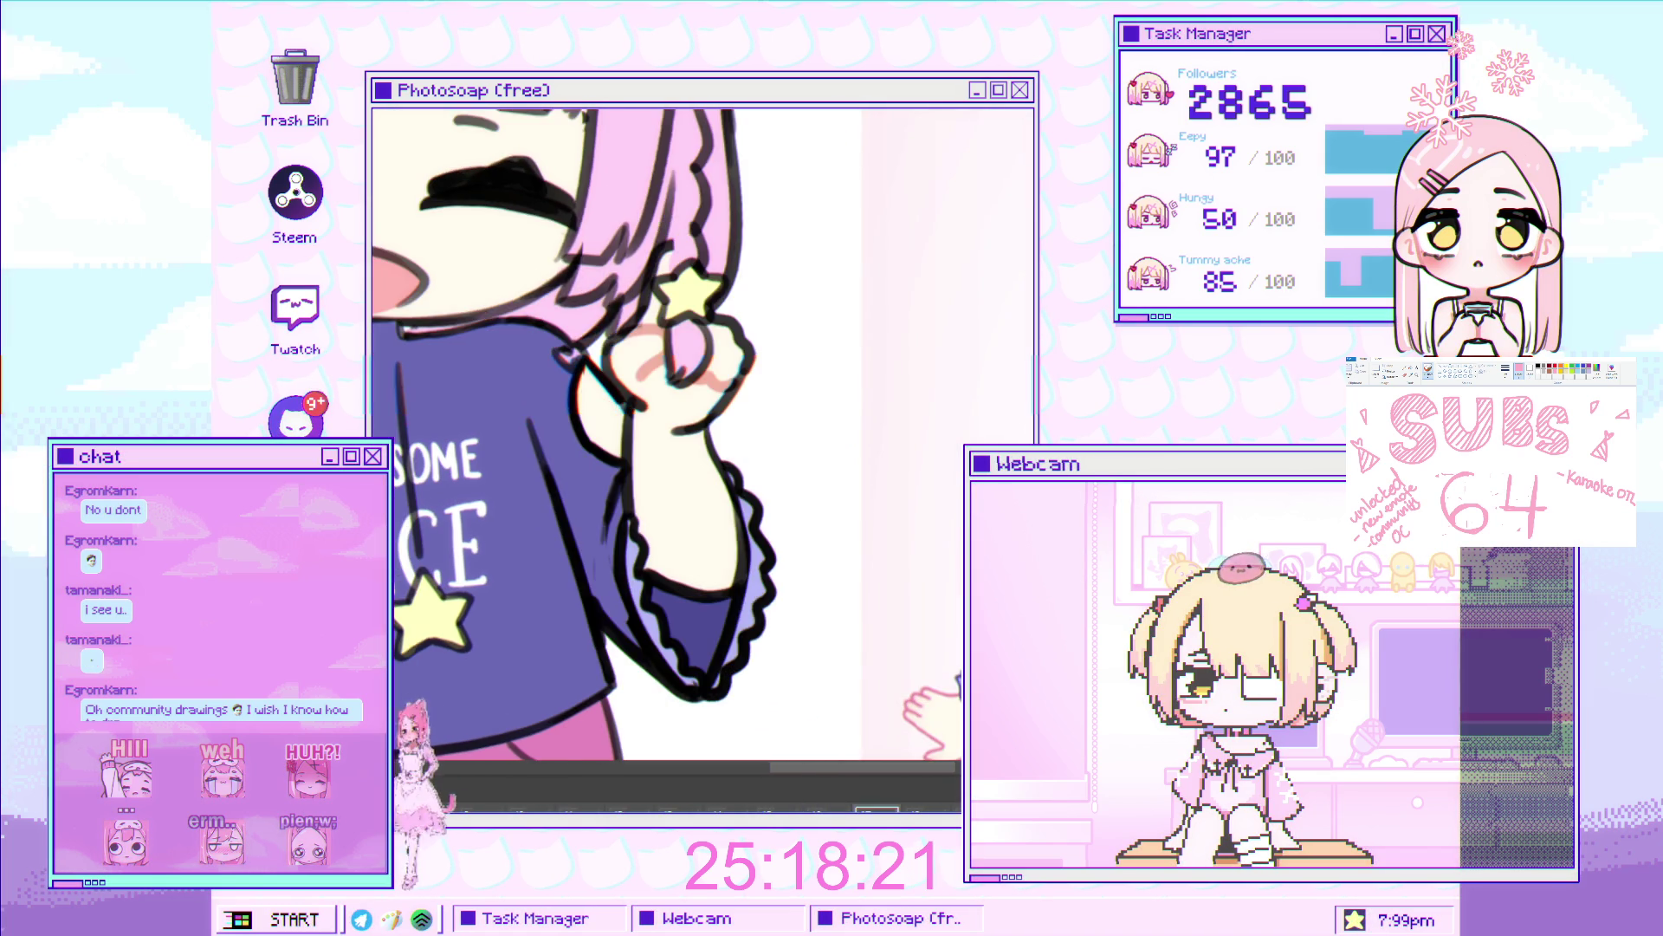
Zoom out and paint lavender over the left ruffle's black outline and lower sleeve edge.
key(ctrl+minus)
scroll(572, 444, down, 3)
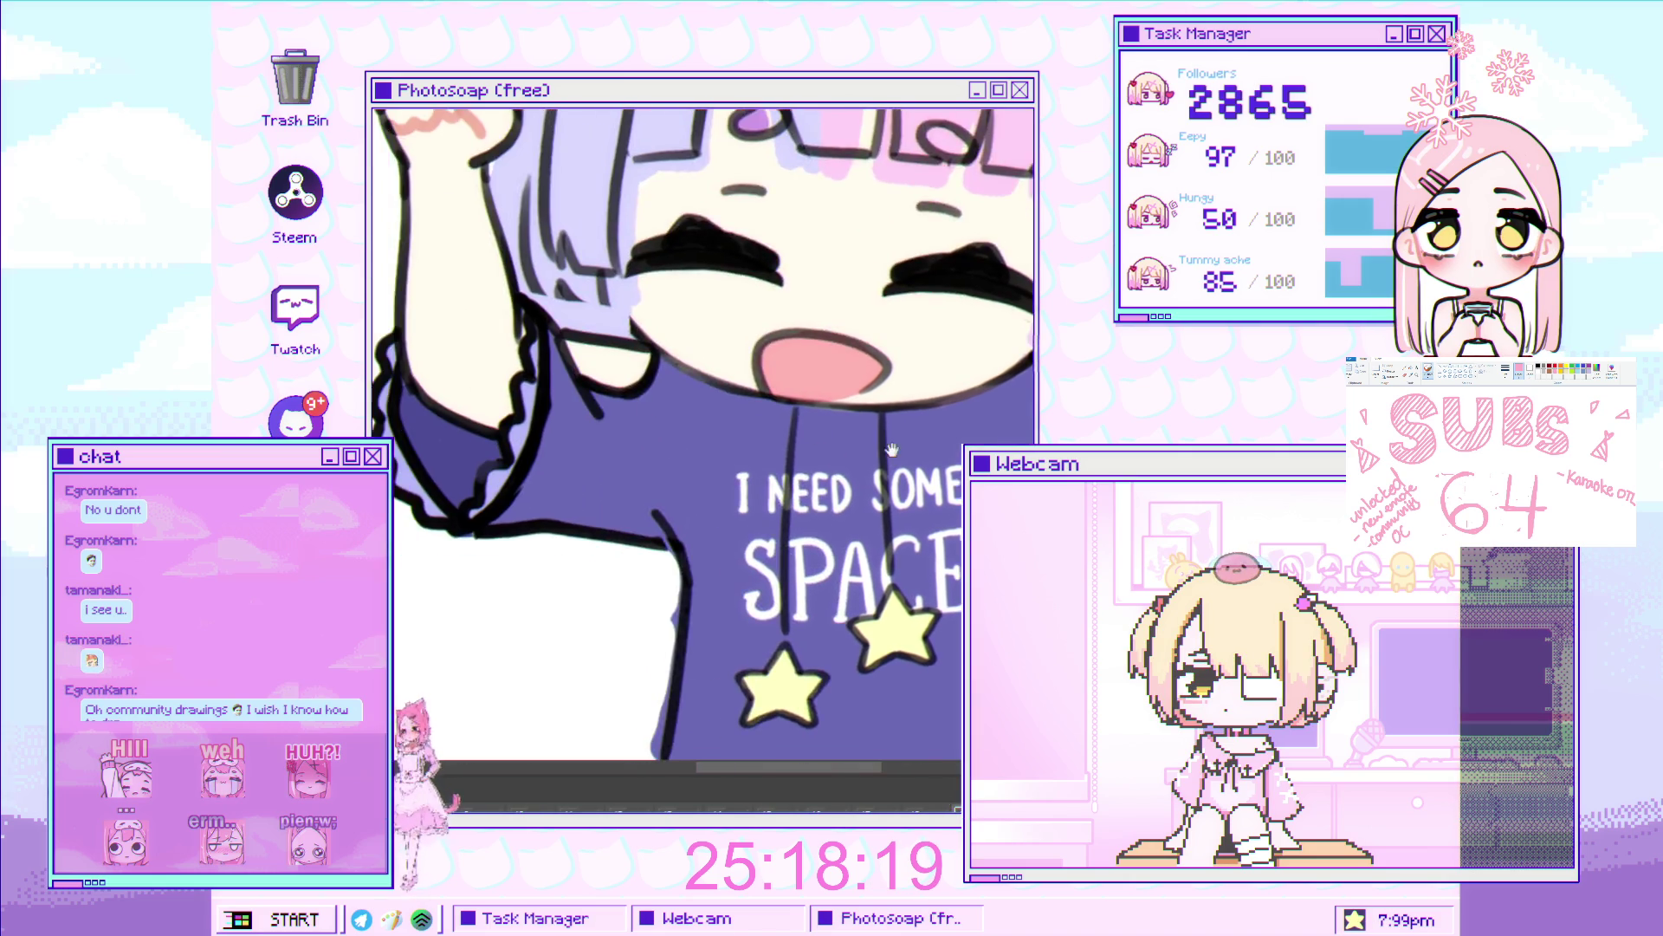
scroll(572, 444, up, 5)
scroll(572, 443, down, 3)
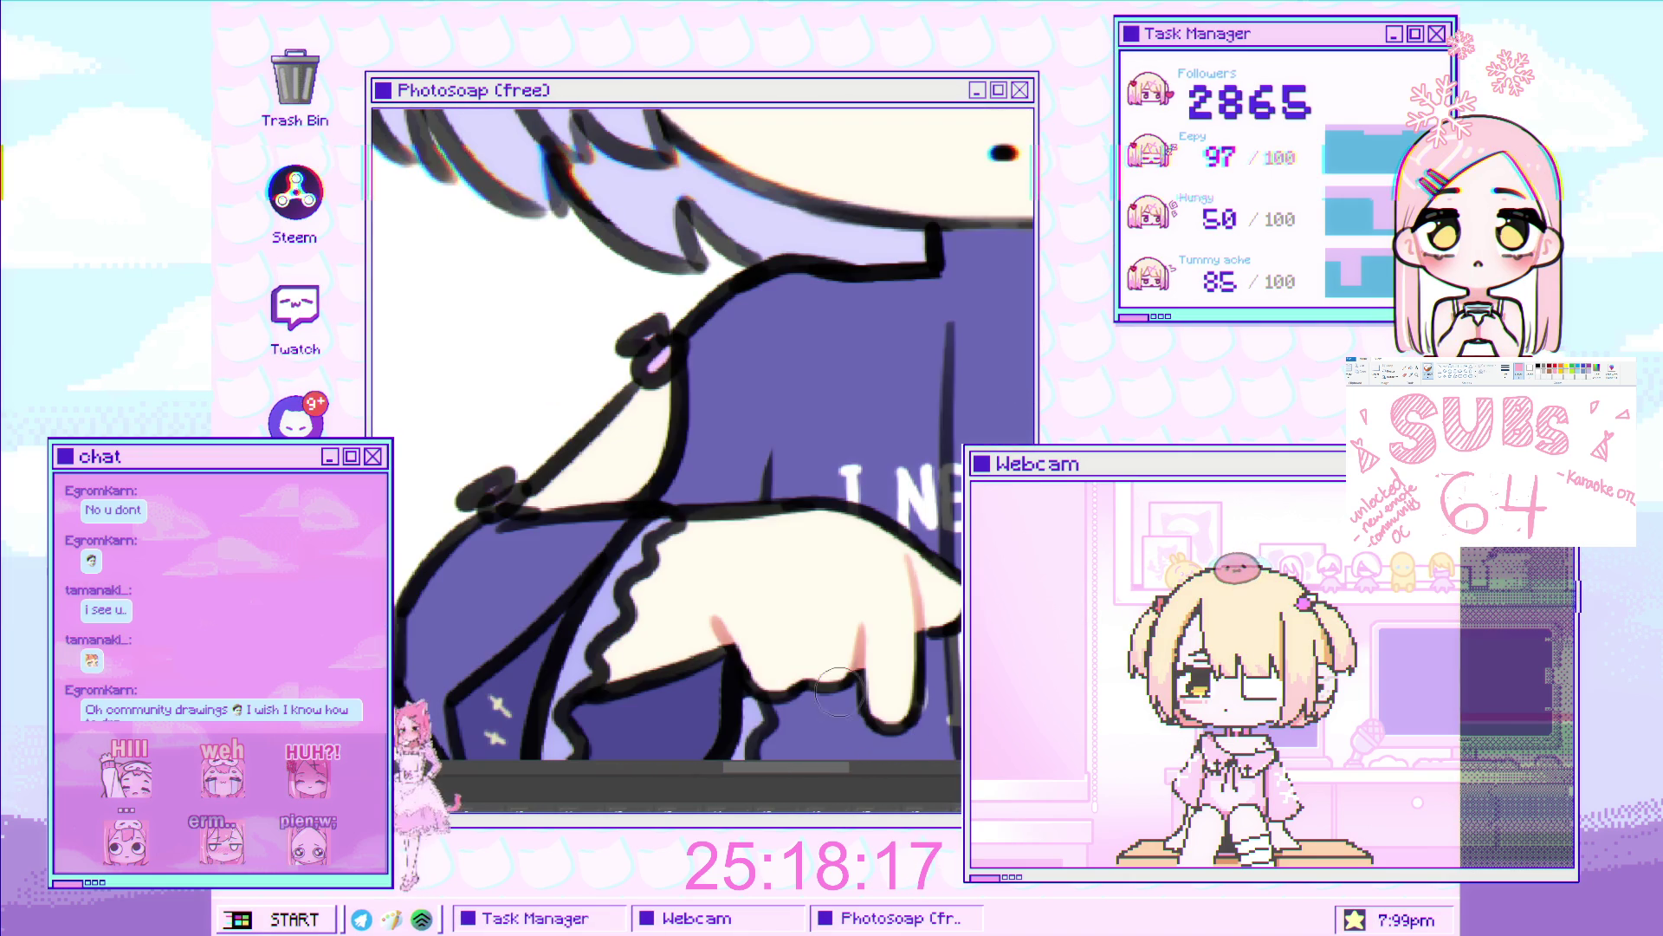
scroll(621, 366, up, 3)
drag(621, 366, 717, 374)
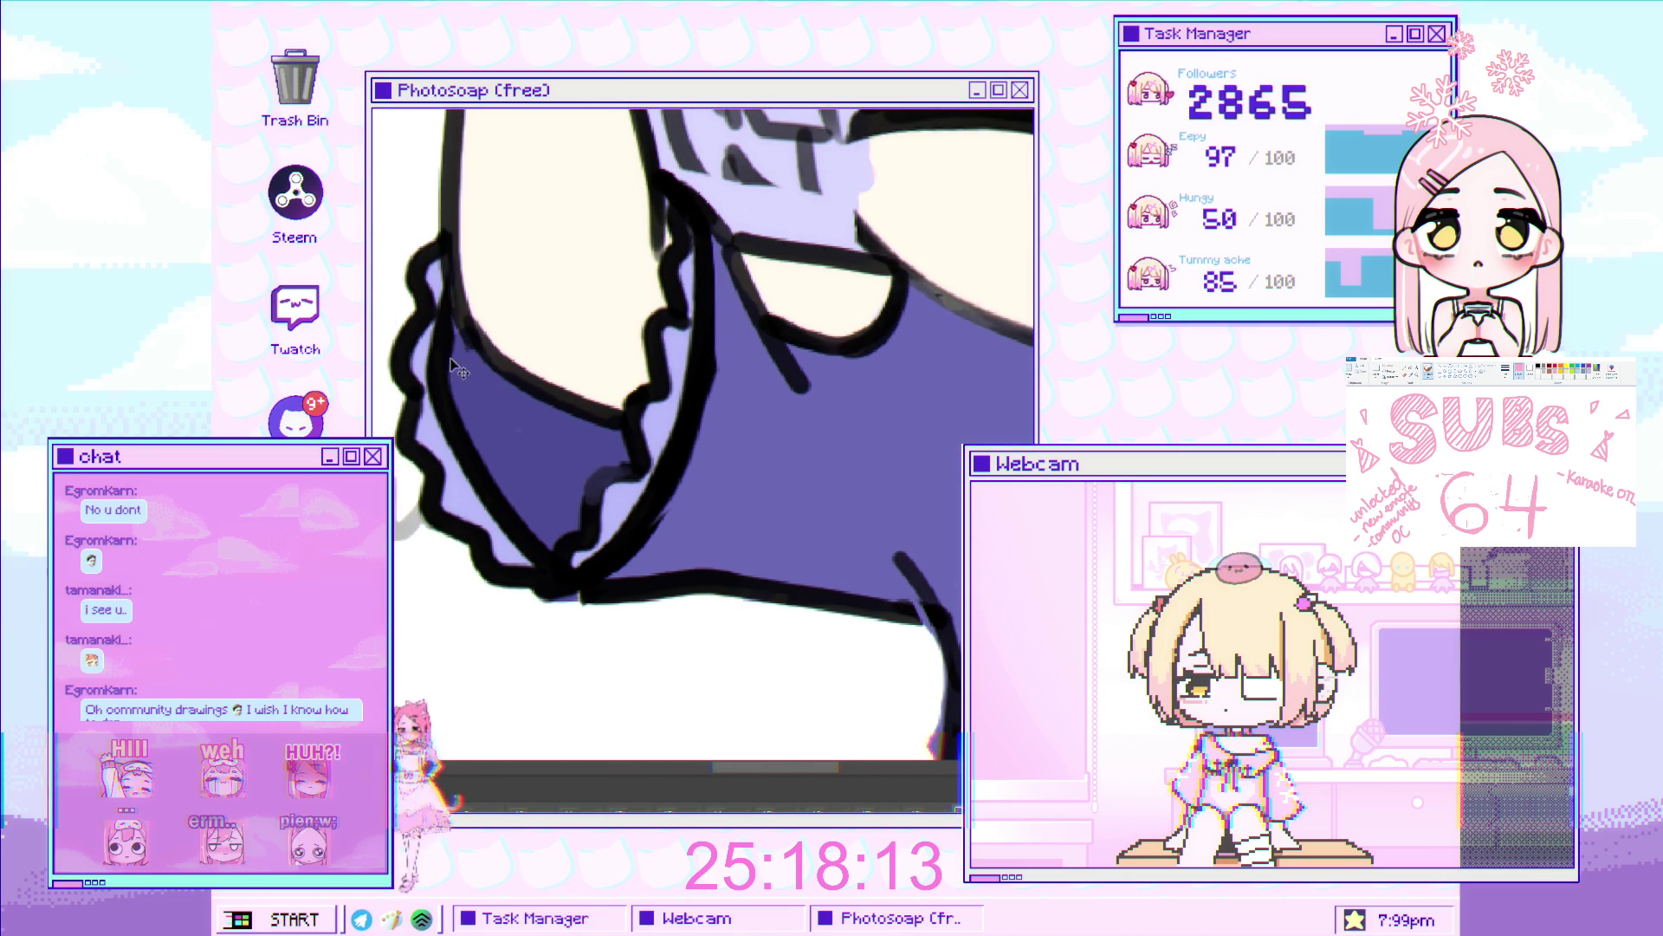
drag(438, 286, 407, 334)
mouse_move(438, 395)
mouse_down()
mouse_move(428, 210)
mouse_move(467, 486)
mouse_move(433, 537)
mouse_move(489, 612)
mouse_move(574, 574)
mouse_up()
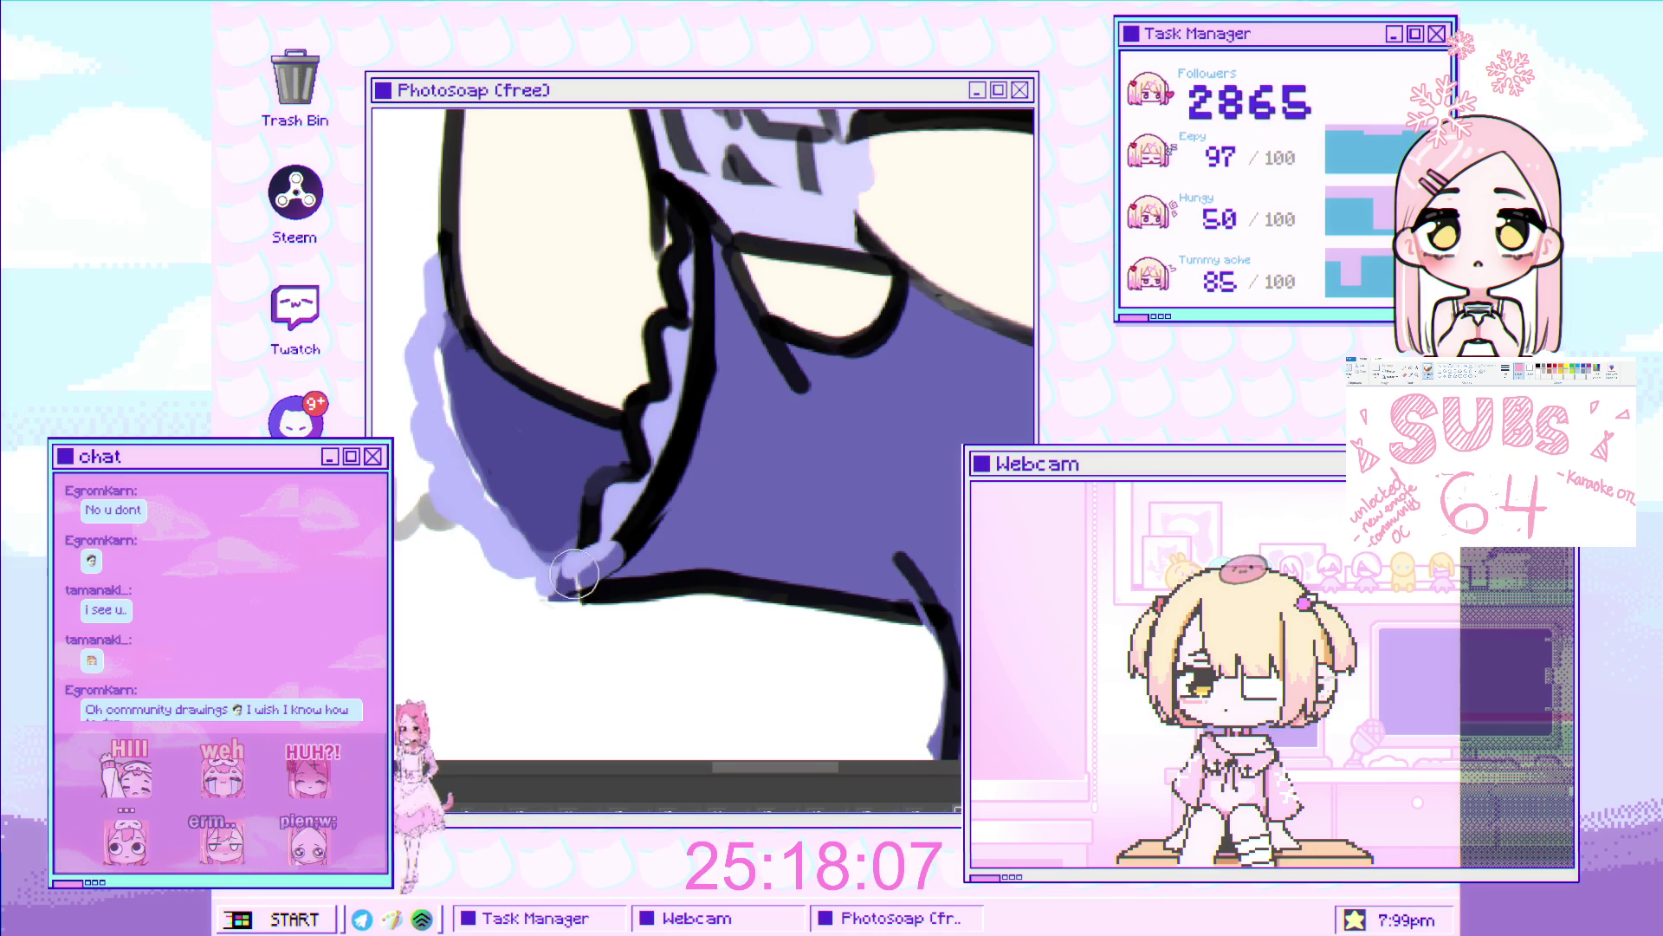
mouse_move(640, 524)
mouse_down()
mouse_move(583, 507)
mouse_move(641, 440)
mouse_move(650, 338)
mouse_move(701, 355)
mouse_move(681, 208)
mouse_move(687, 229)
mouse_up()
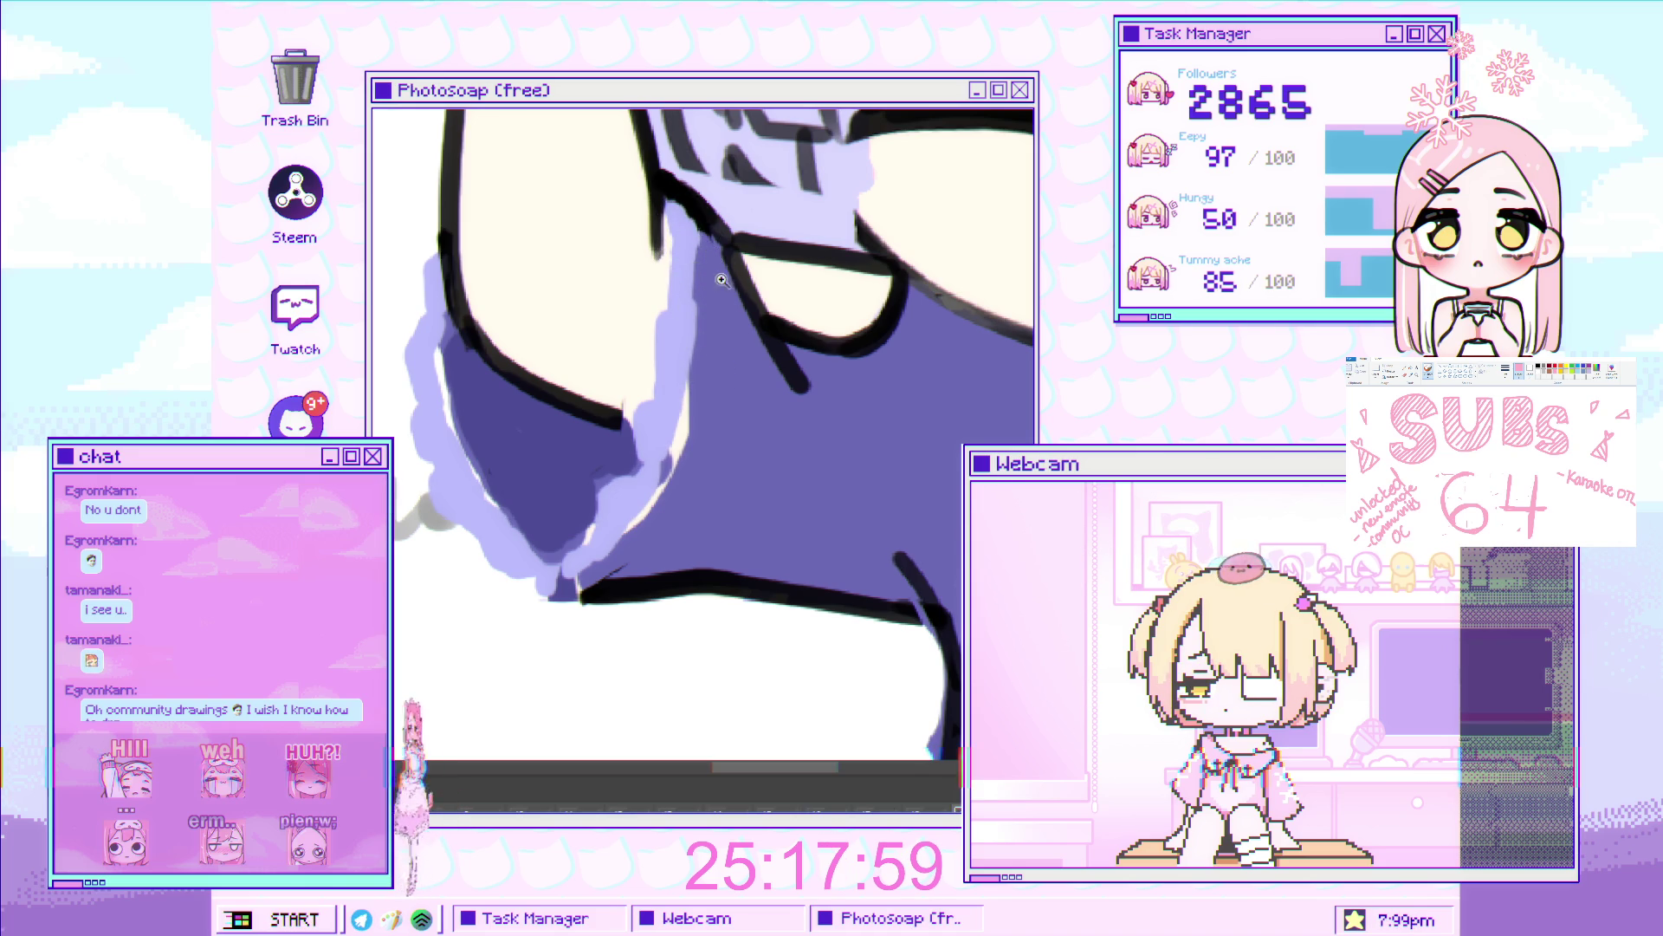
Paint lavender along the sleeve's black outline, softening its right side.
scroll(708, 306, down, 3)
scroll(478, 355, up, 3)
scroll(477, 355, up, 3)
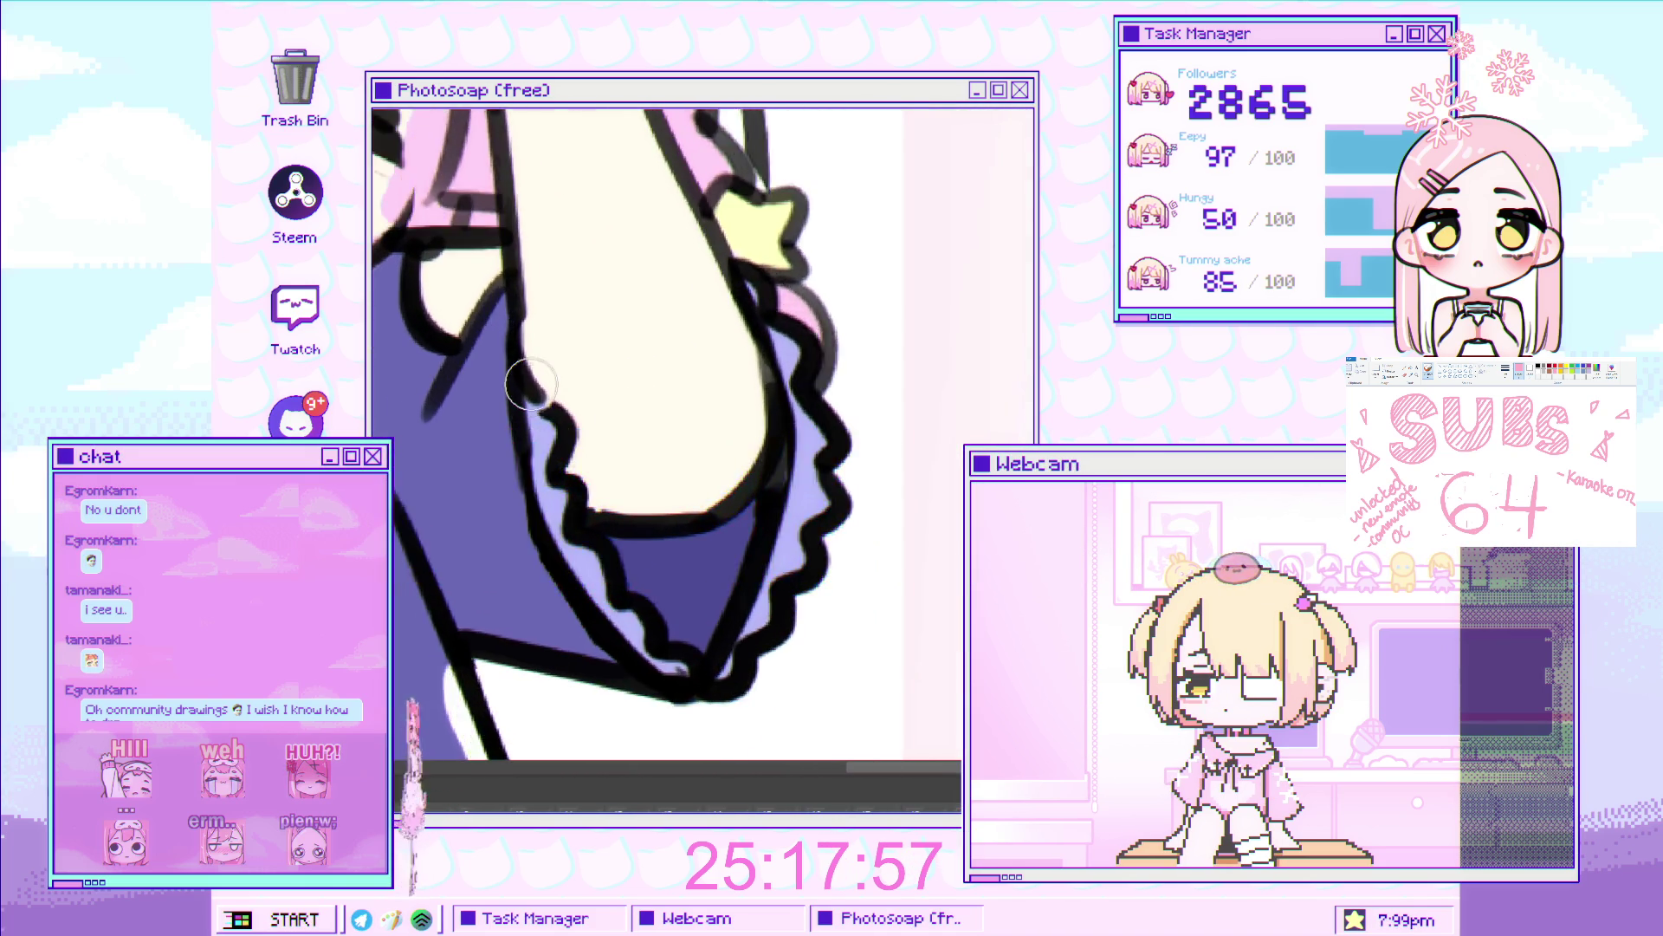
scroll(556, 387, up, 3)
scroll(854, 465, up, 5)
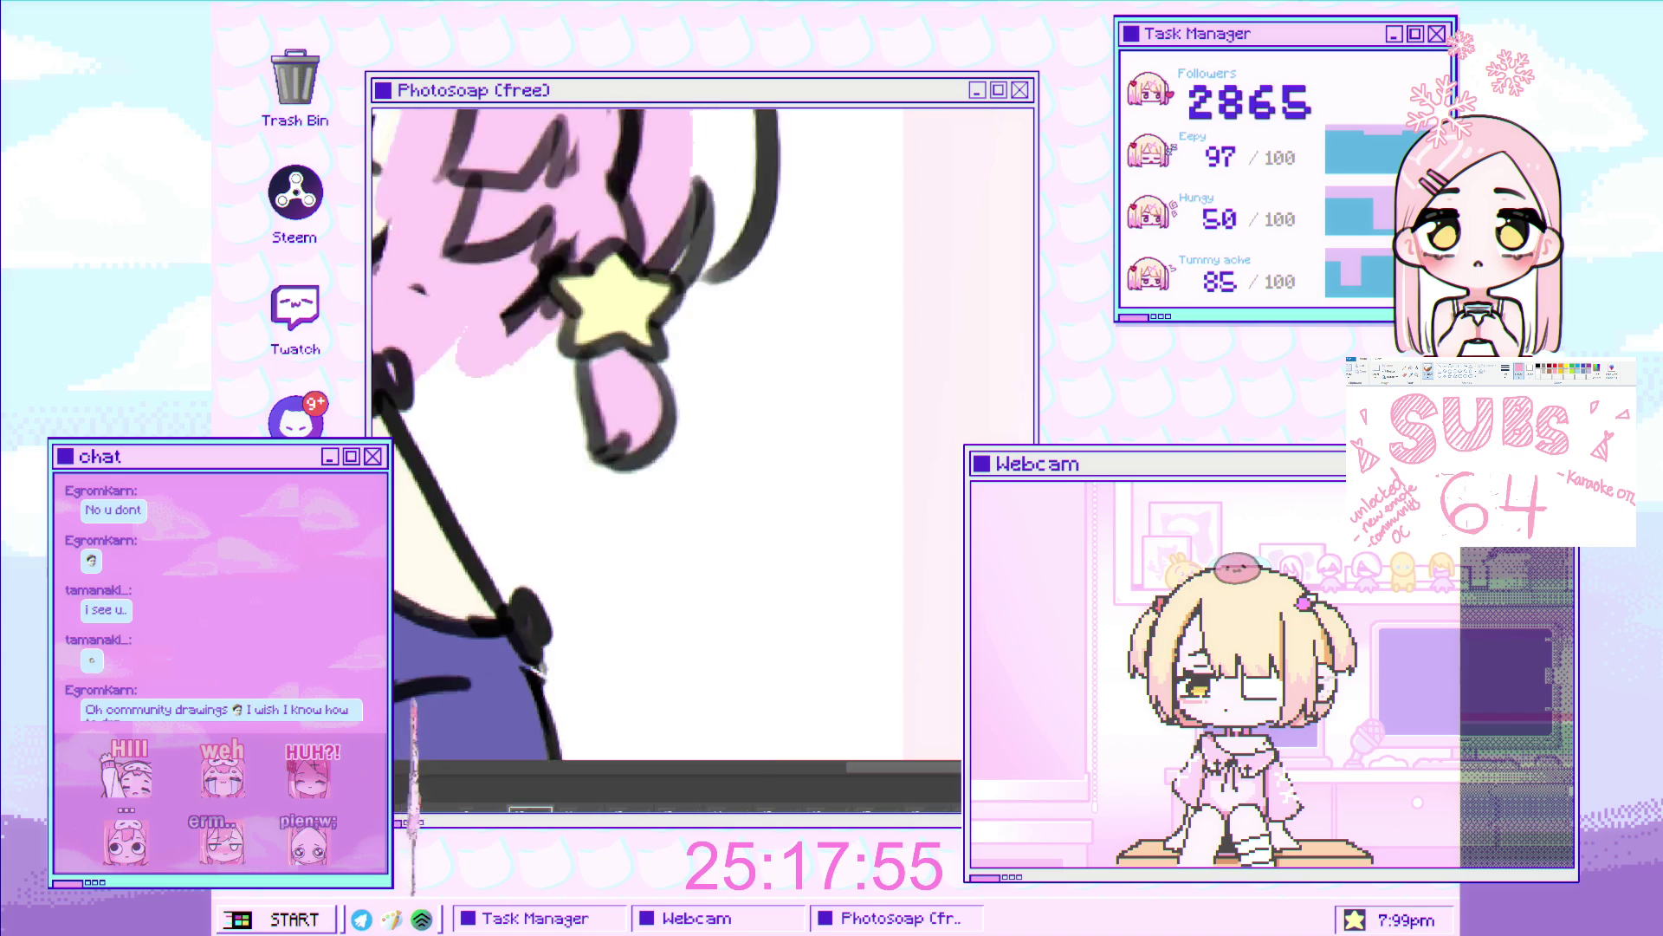
scroll(668, 438, down, 5)
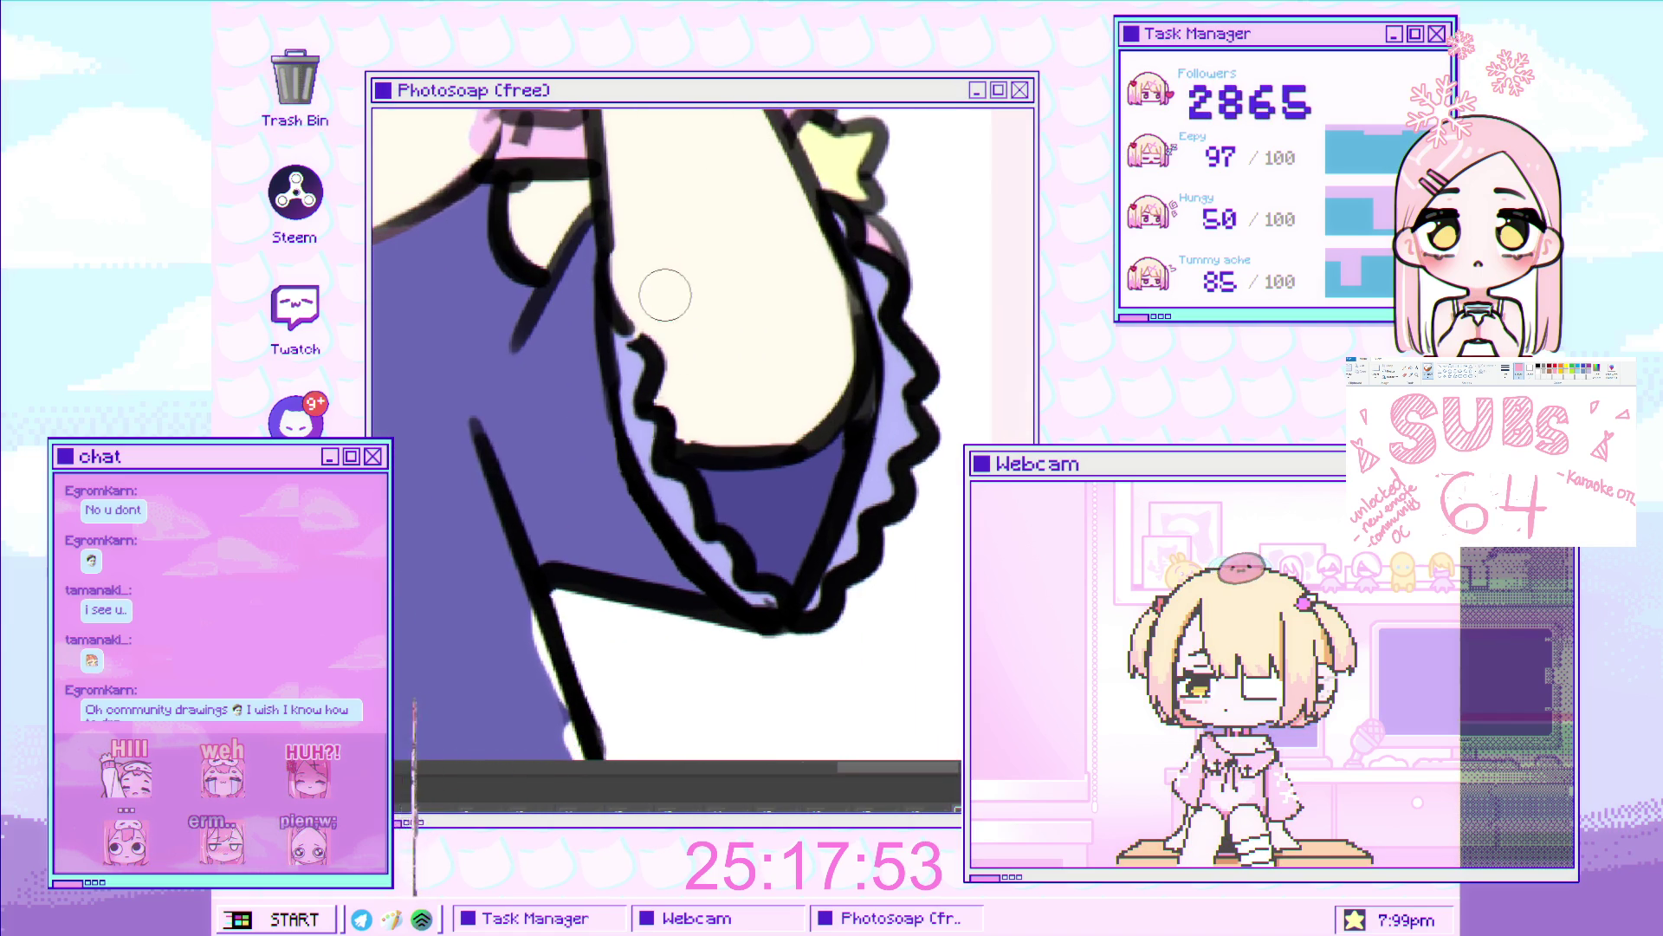
scroll(668, 305, up, 5)
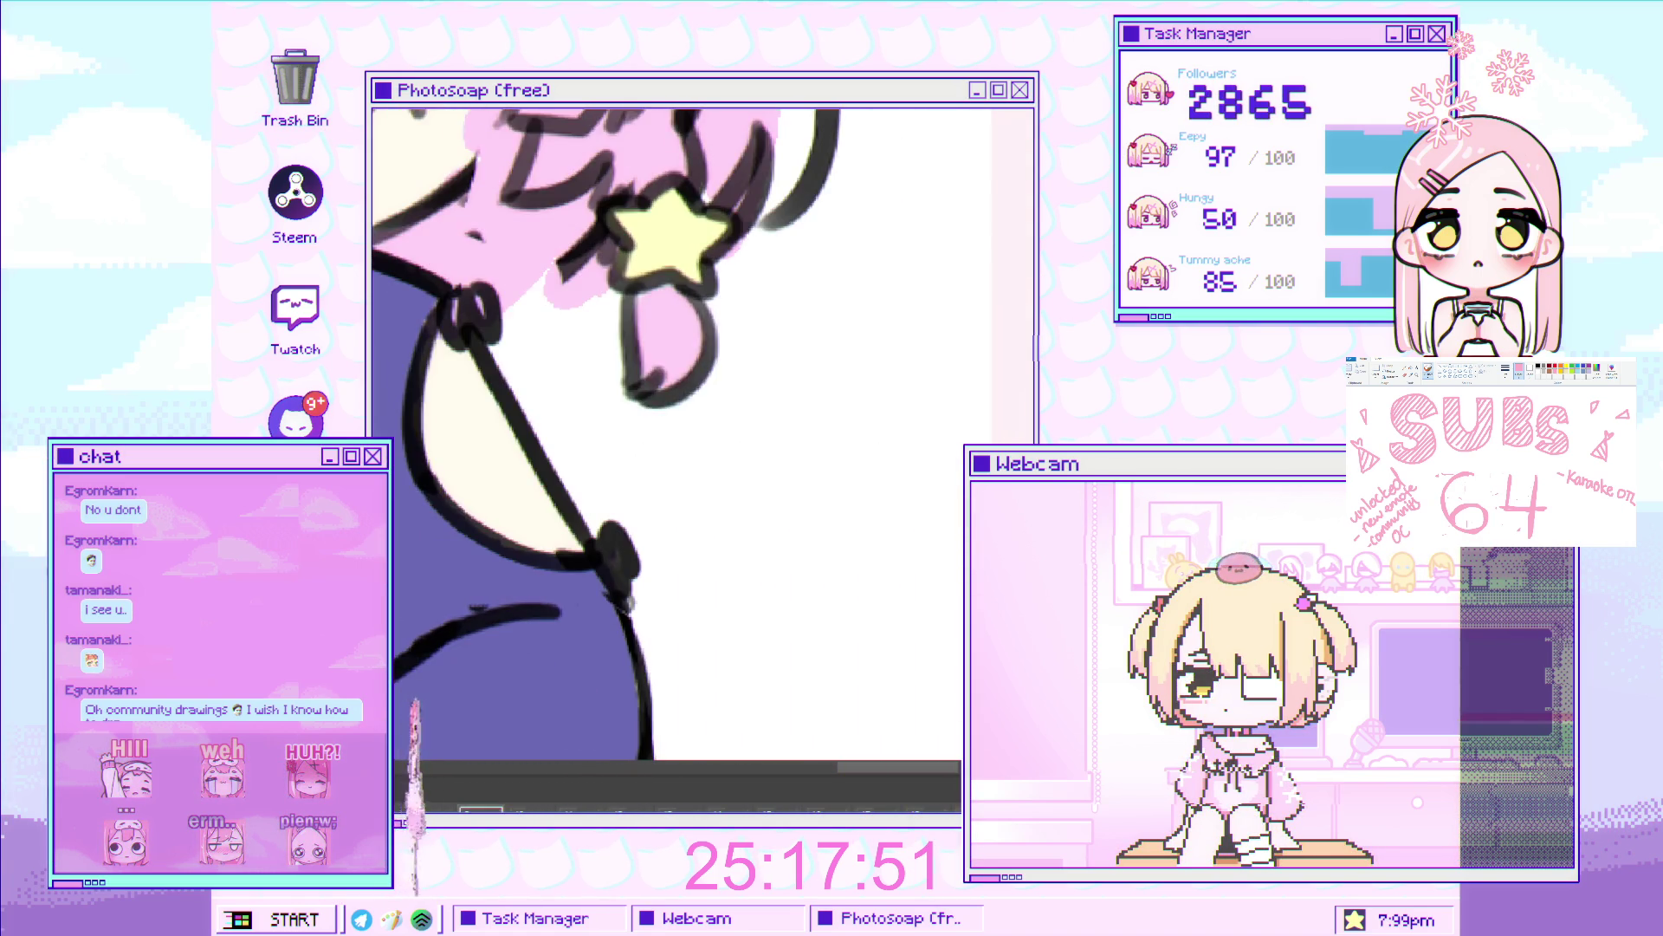
mouse_move(627, 274)
mouse_down()
mouse_move(632, 390)
mouse_move(661, 402)
mouse_move(732, 542)
mouse_move(784, 606)
mouse_move(854, 588)
mouse_up()
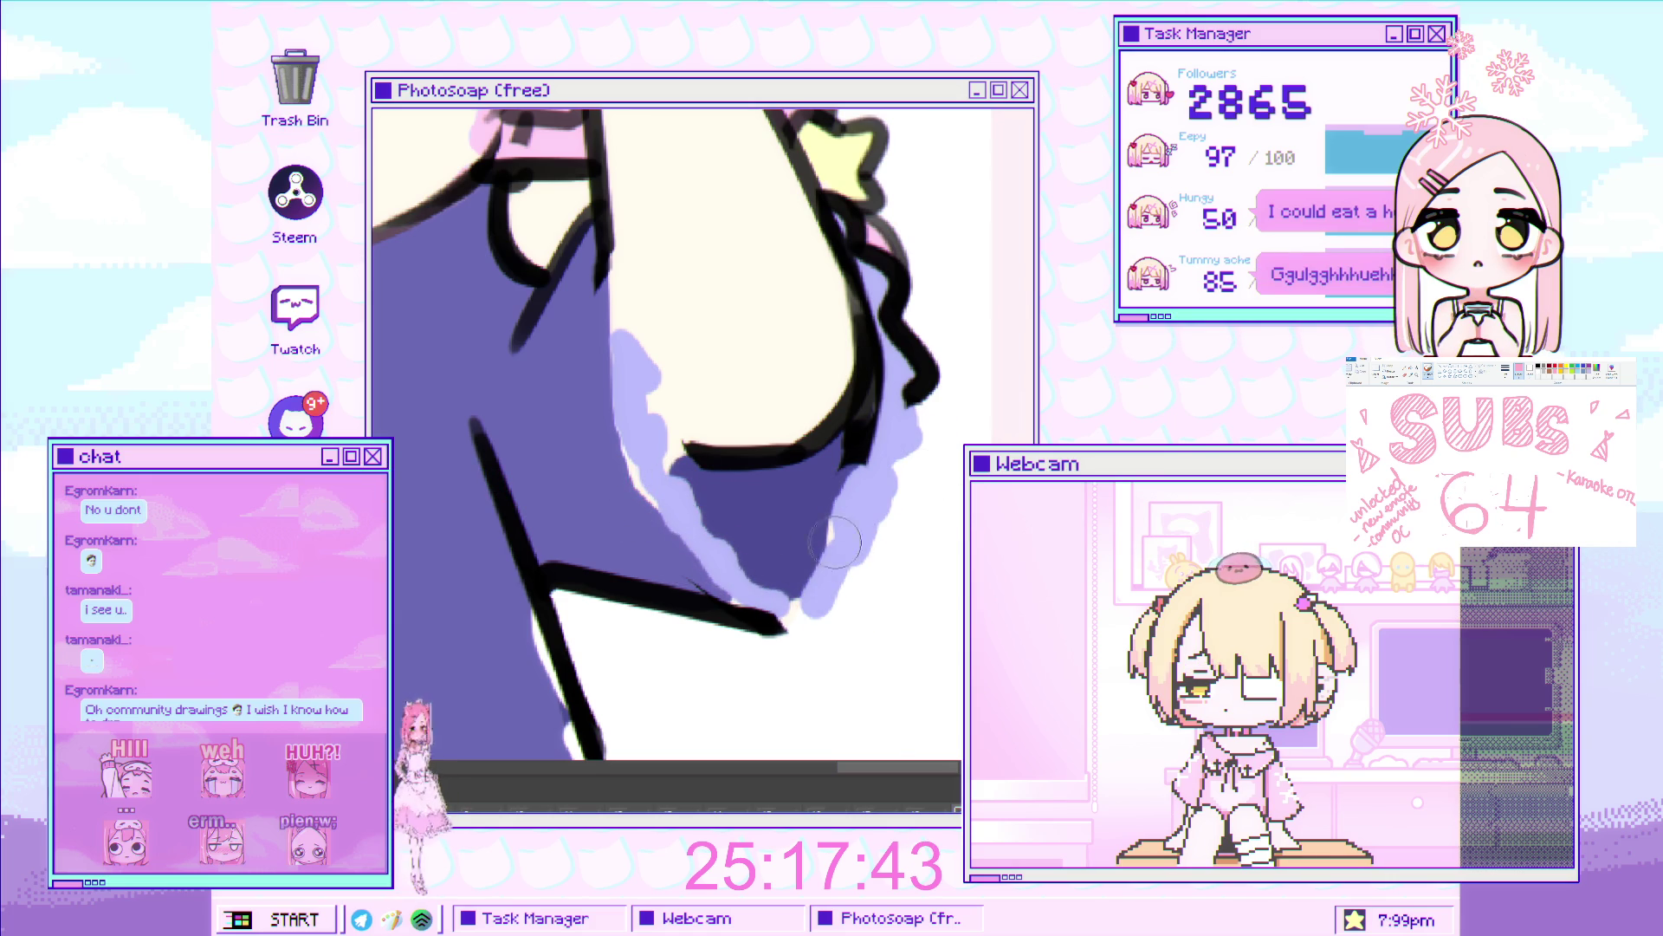
mouse_move(866, 447)
mouse_down()
mouse_move(918, 347)
mouse_move(875, 419)
mouse_move(917, 399)
mouse_up()
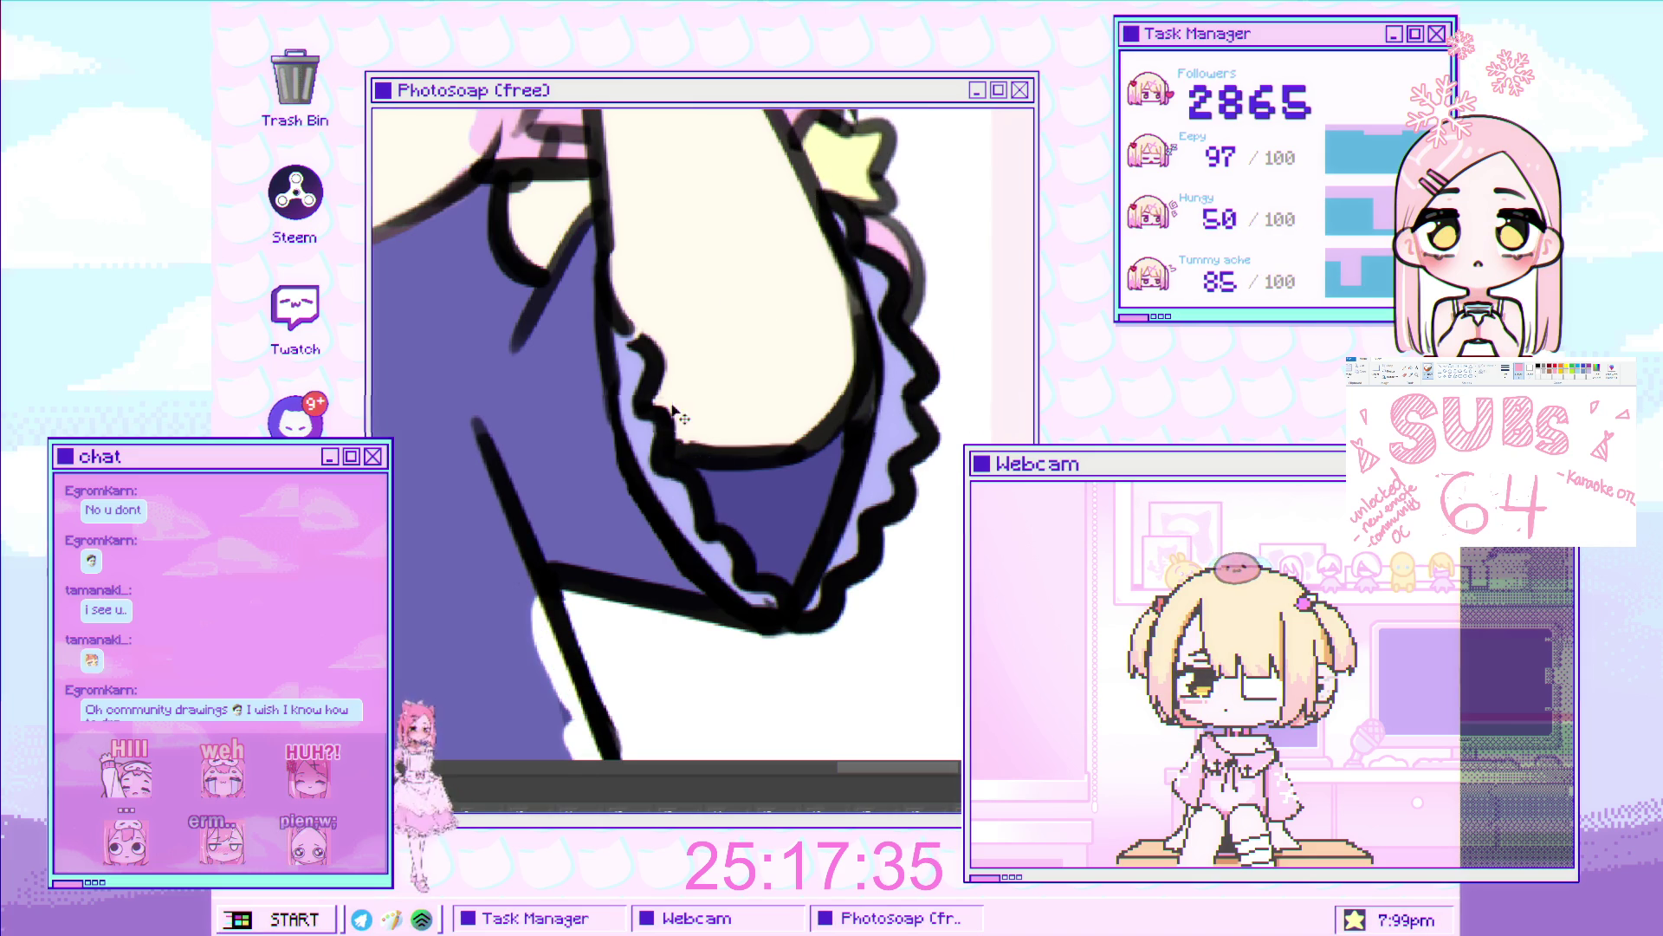
Fill beside the ruffle and along the lower edge with lavender, up to the star.
mouse_move(645, 303)
mouse_down()
mouse_move(610, 381)
mouse_move(645, 407)
mouse_move(658, 485)
mouse_move(693, 520)
mouse_move(691, 439)
mouse_up()
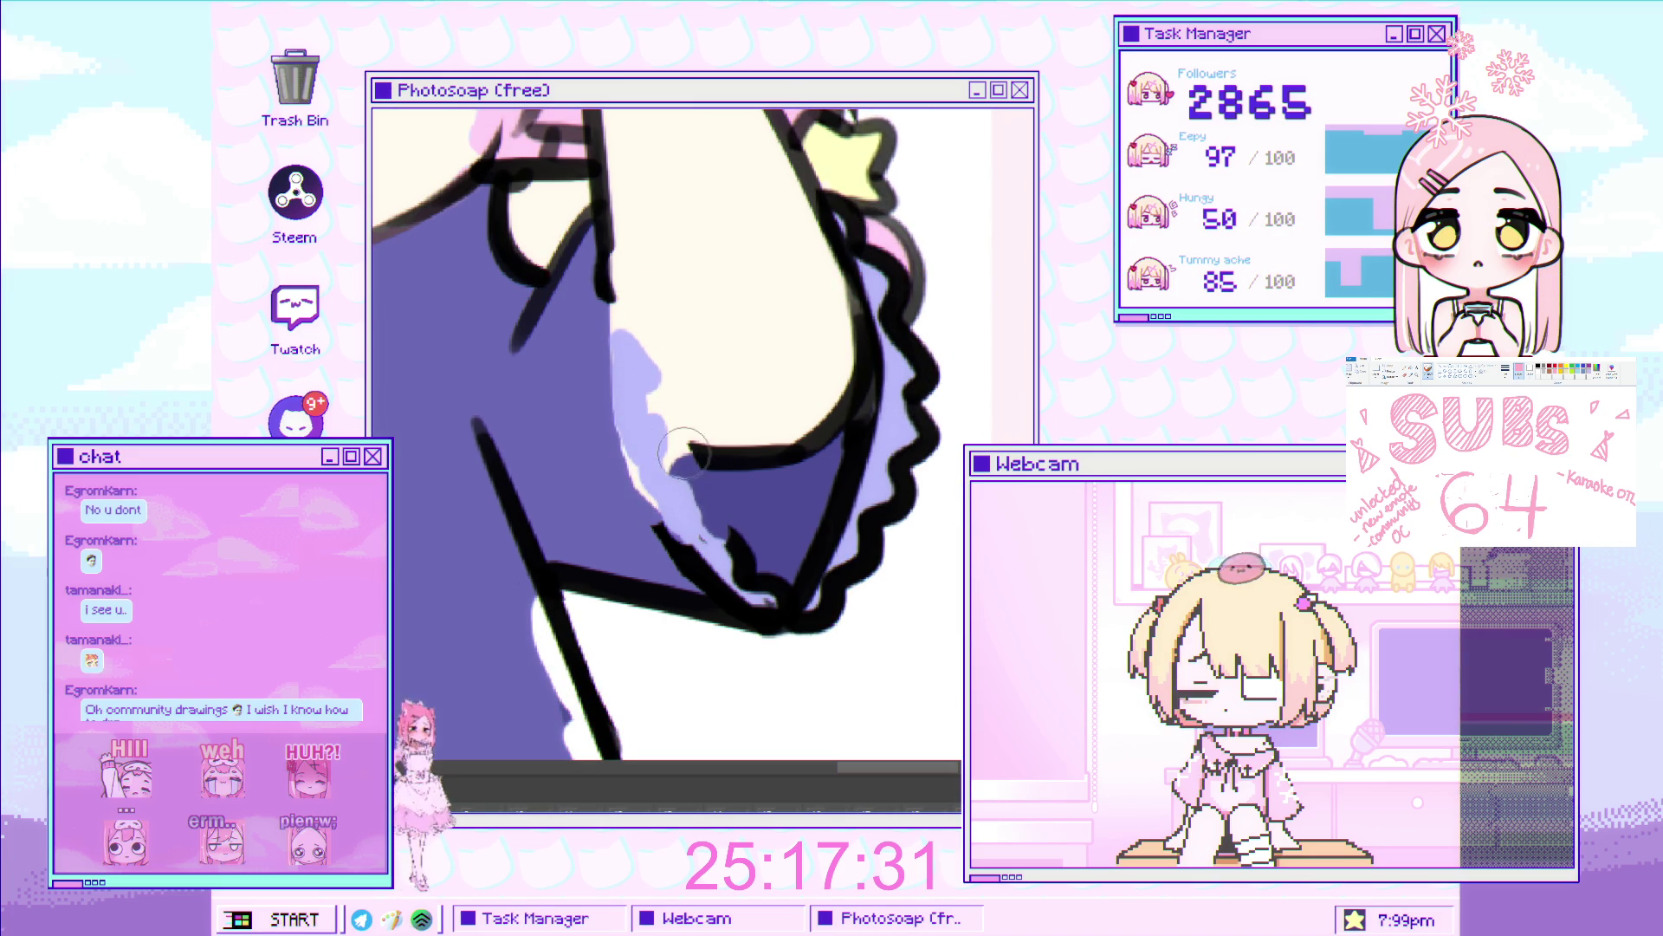
mouse_move(719, 539)
mouse_down()
mouse_move(699, 559)
mouse_move(832, 615)
mouse_move(875, 533)
mouse_move(881, 465)
mouse_up()
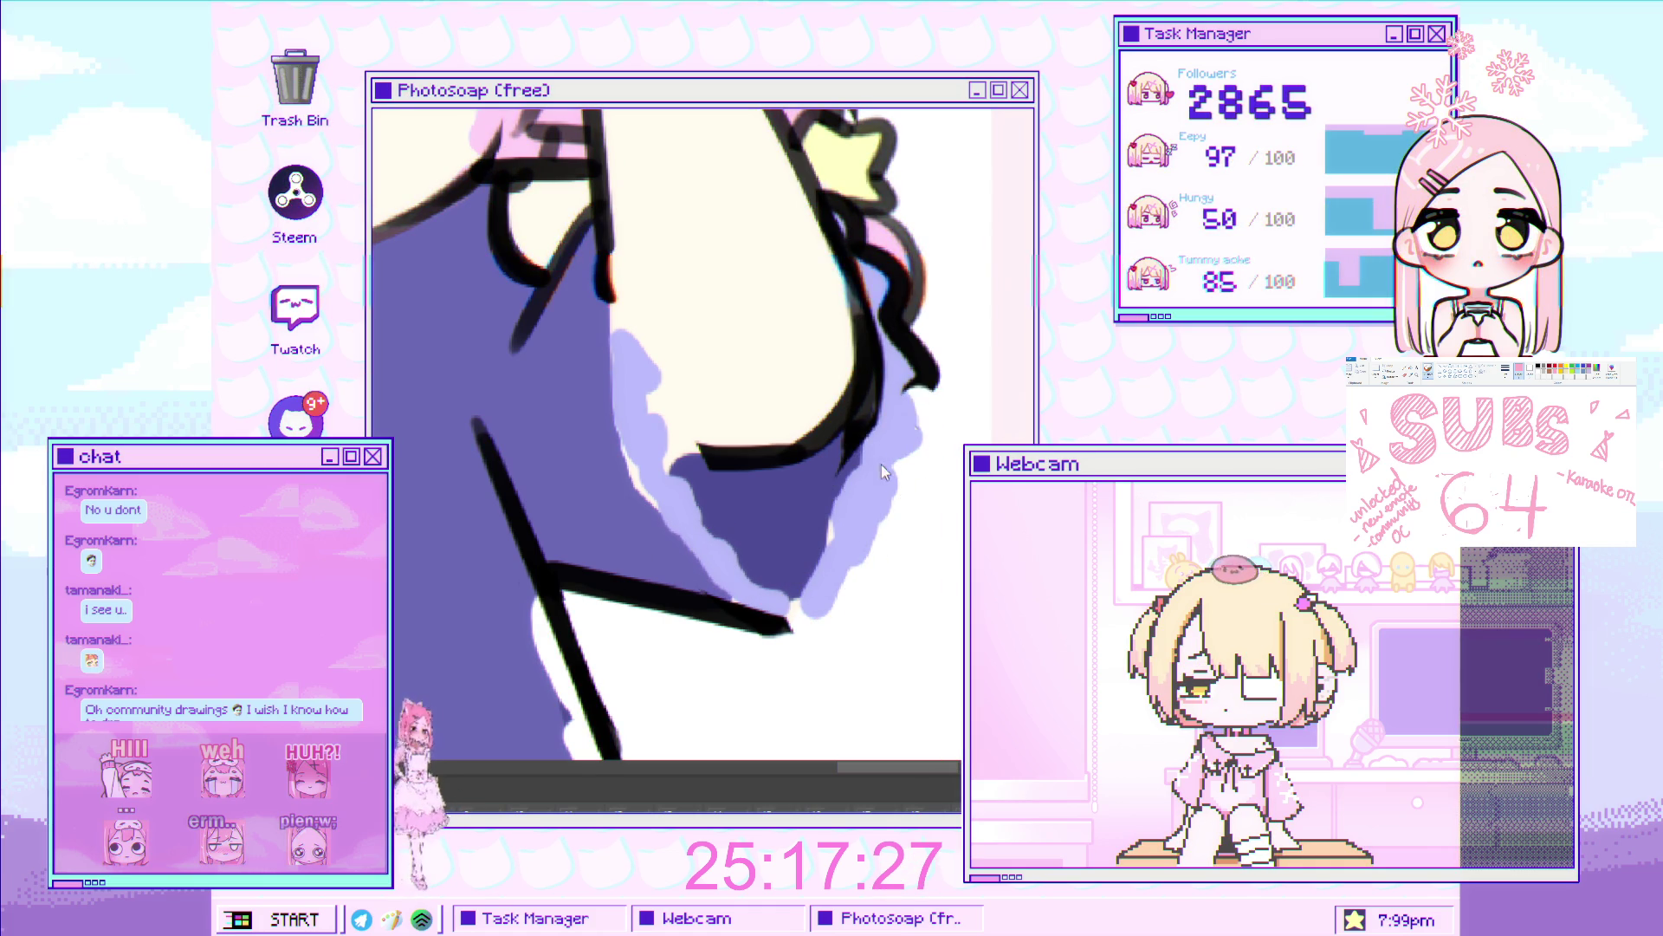
drag(919, 360, 903, 322)
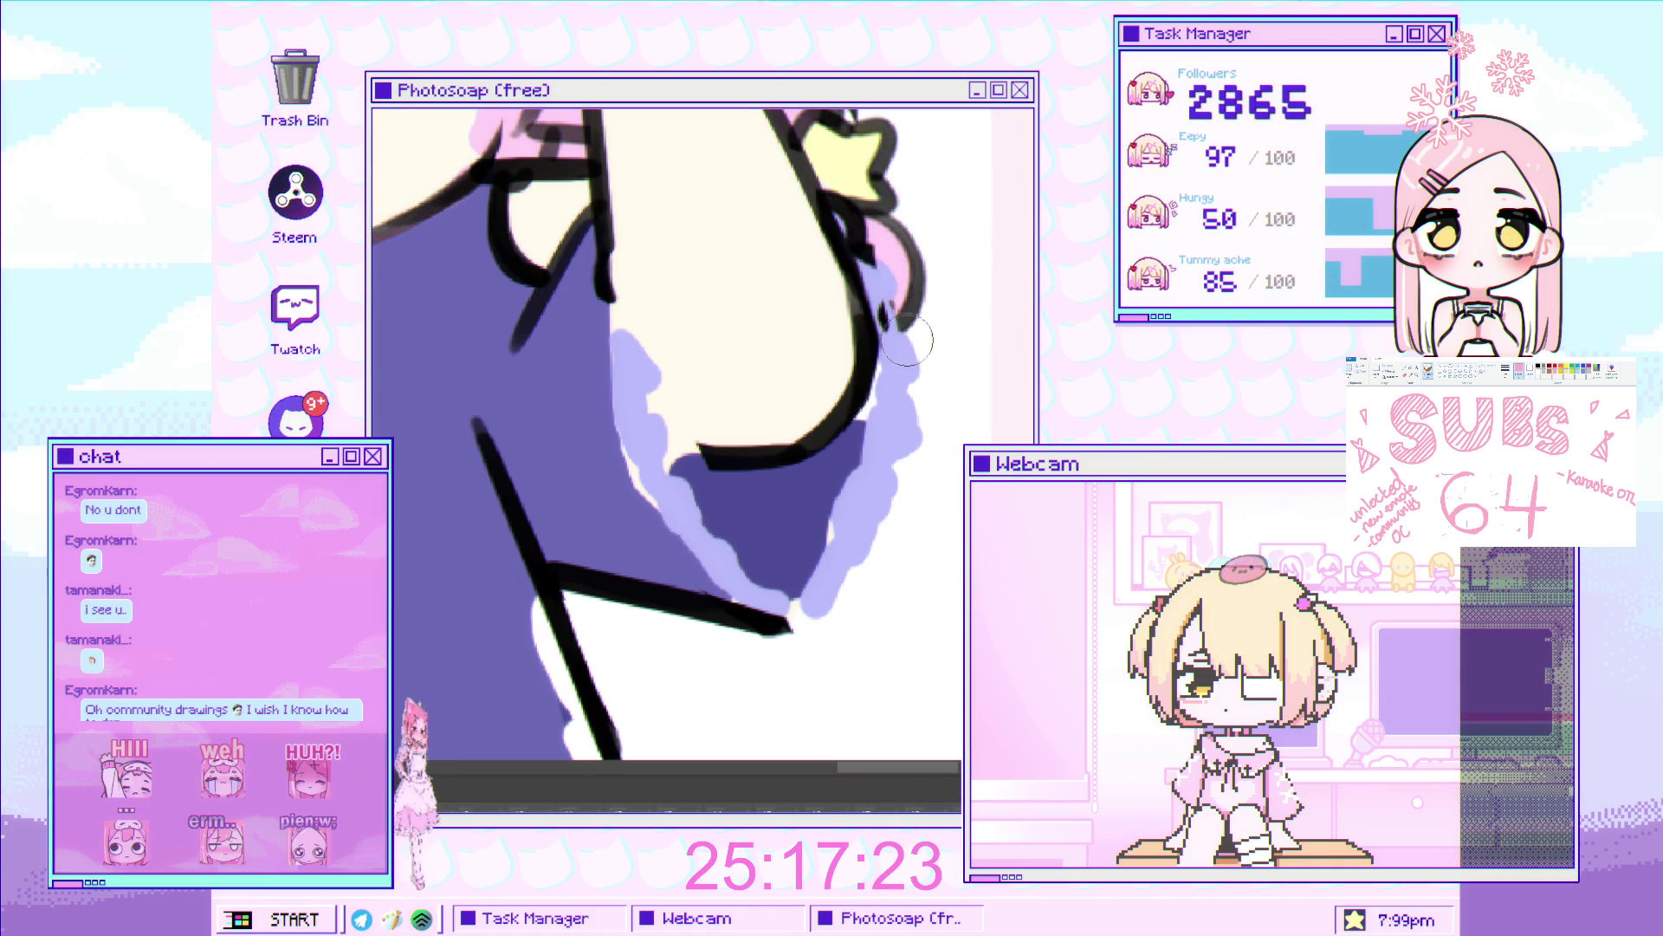
mouse_move(836, 186)
mouse_down()
mouse_move(870, 260)
mouse_move(833, 182)
mouse_up()
Brush lavender along the lower-left ruffle edge.
scroll(583, 367, down, 5)
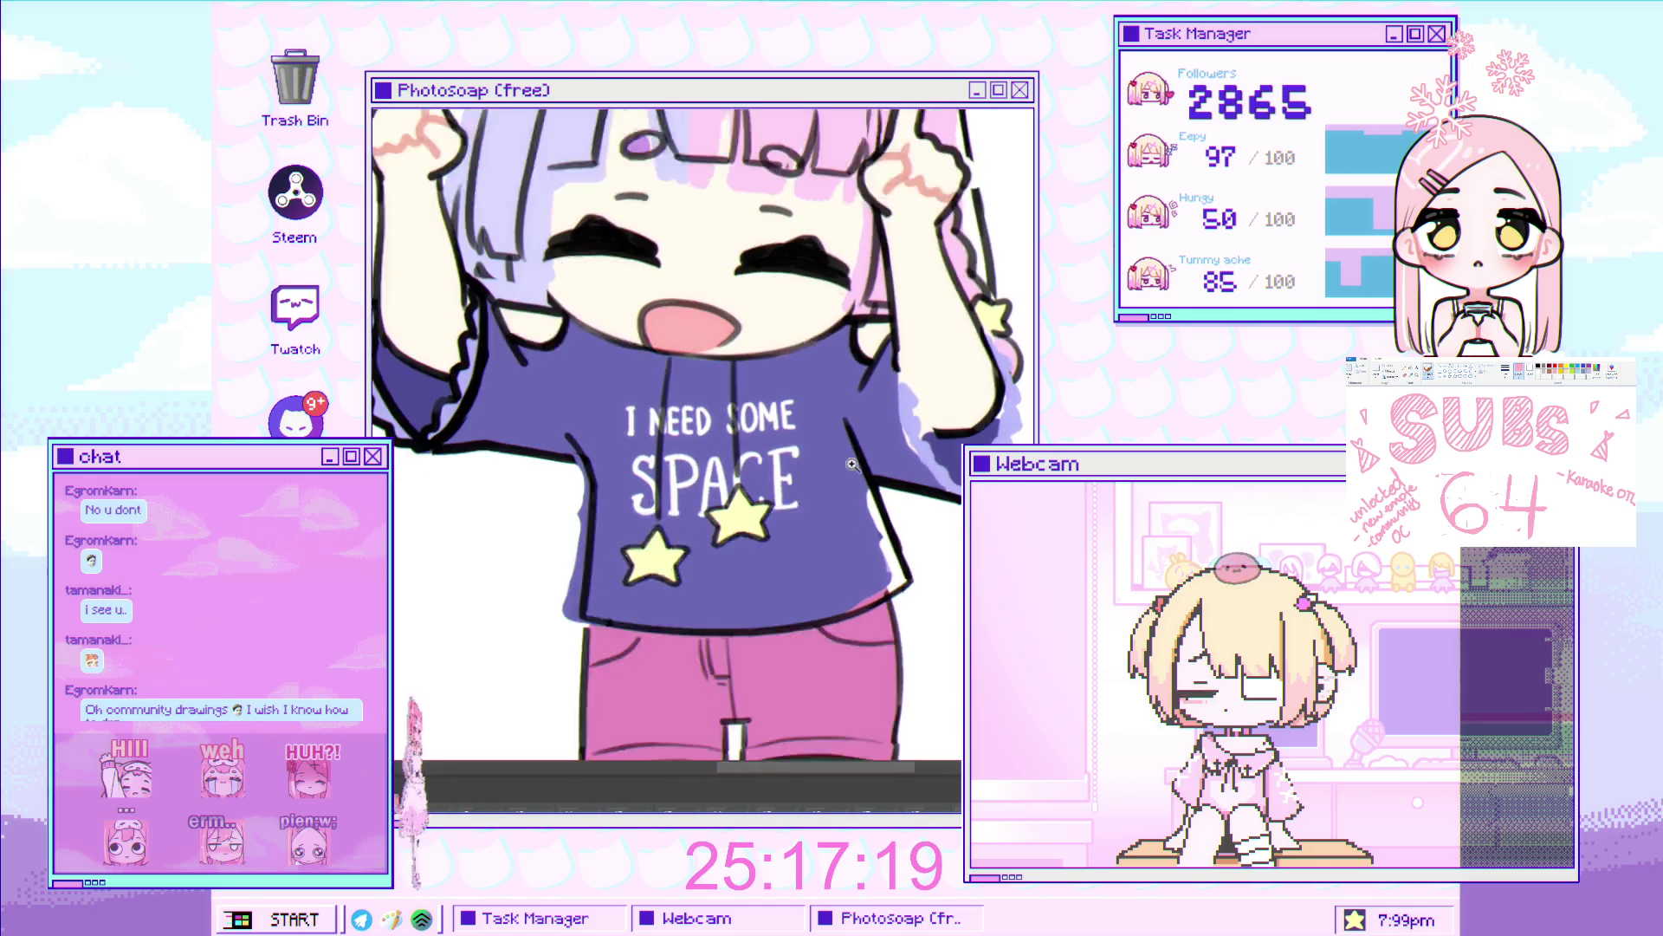
scroll(477, 433, up, 5)
mouse_move(482, 502)
mouse_down()
mouse_move(460, 589)
mouse_move(554, 520)
mouse_move(407, 520)
mouse_move(407, 433)
mouse_up()
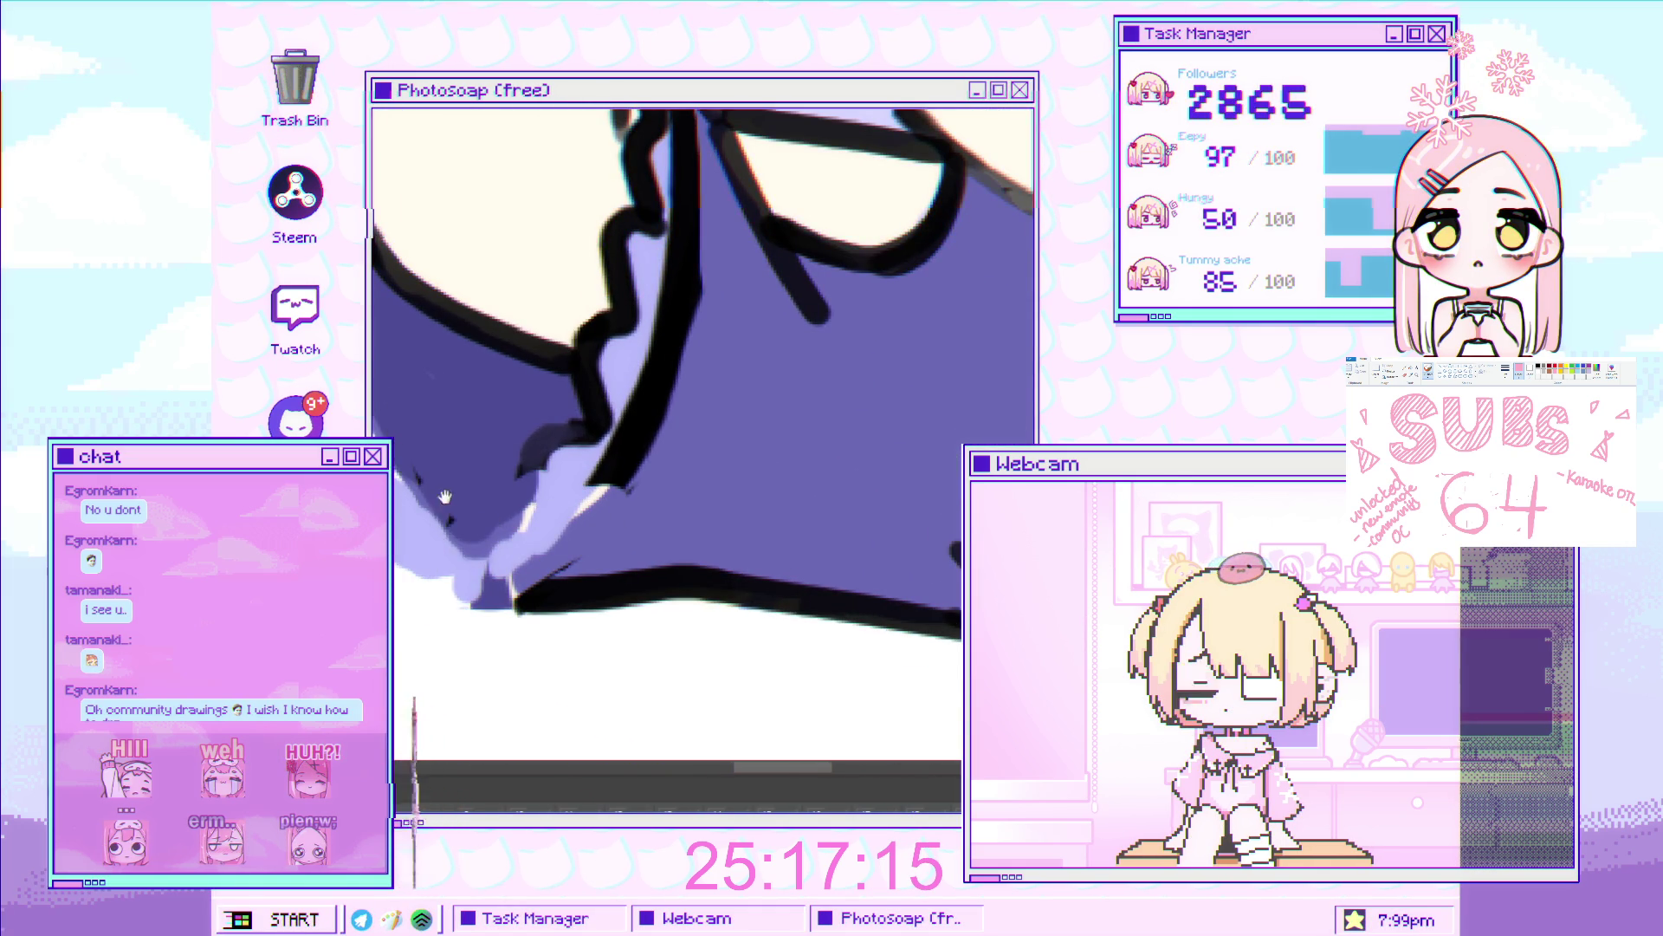
mouse_move(458, 544)
mouse_down()
mouse_move(579, 613)
mouse_move(416, 451)
mouse_move(399, 407)
mouse_up()
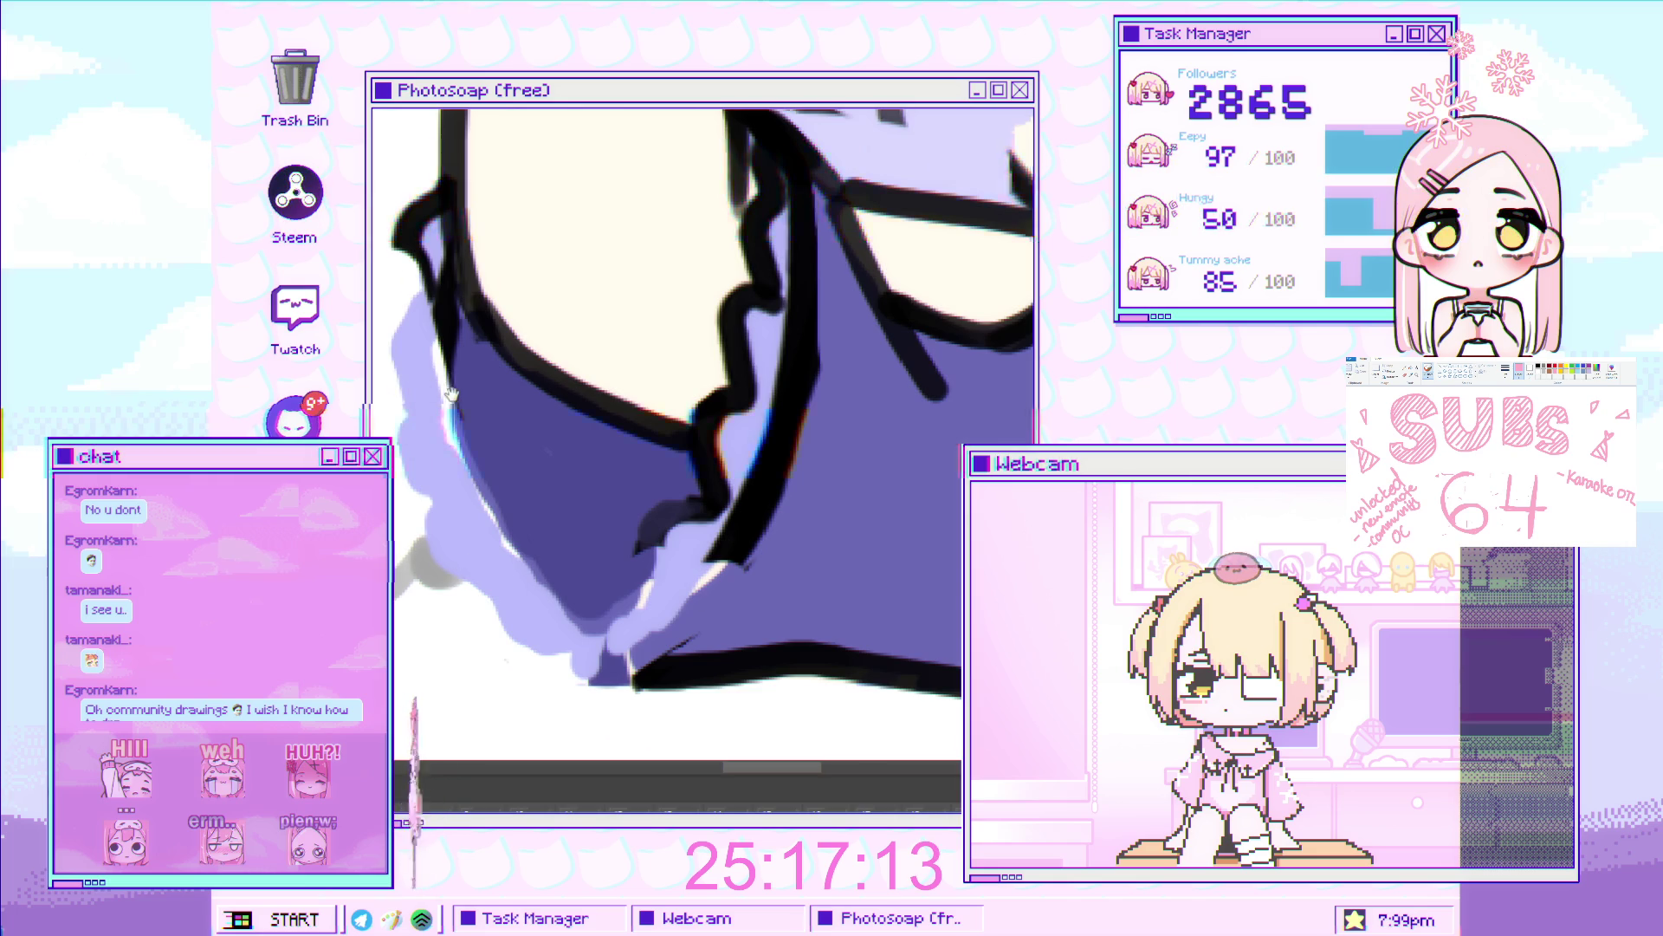
scroll(445, 371, up, 5)
scroll(522, 442, down, 5)
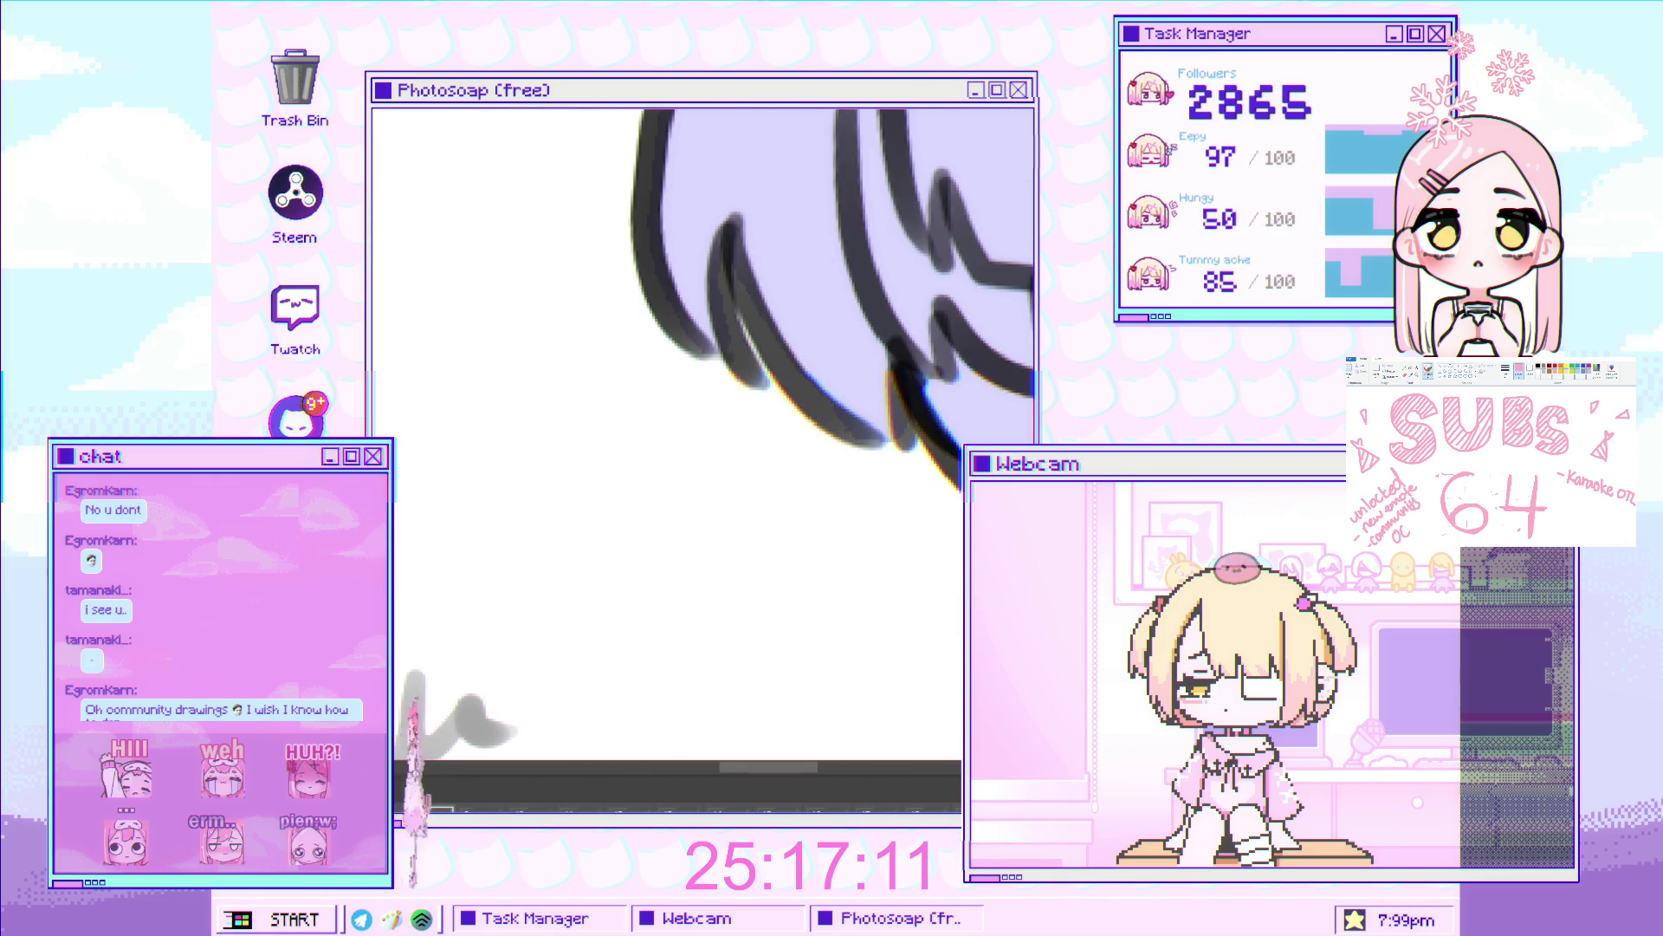
Paint out the black lineart jag and carry light lavender up the ruffle edge.
mouse_move(498, 396)
mouse_down()
mouse_move(502, 565)
mouse_move(468, 356)
mouse_move(500, 457)
mouse_up()
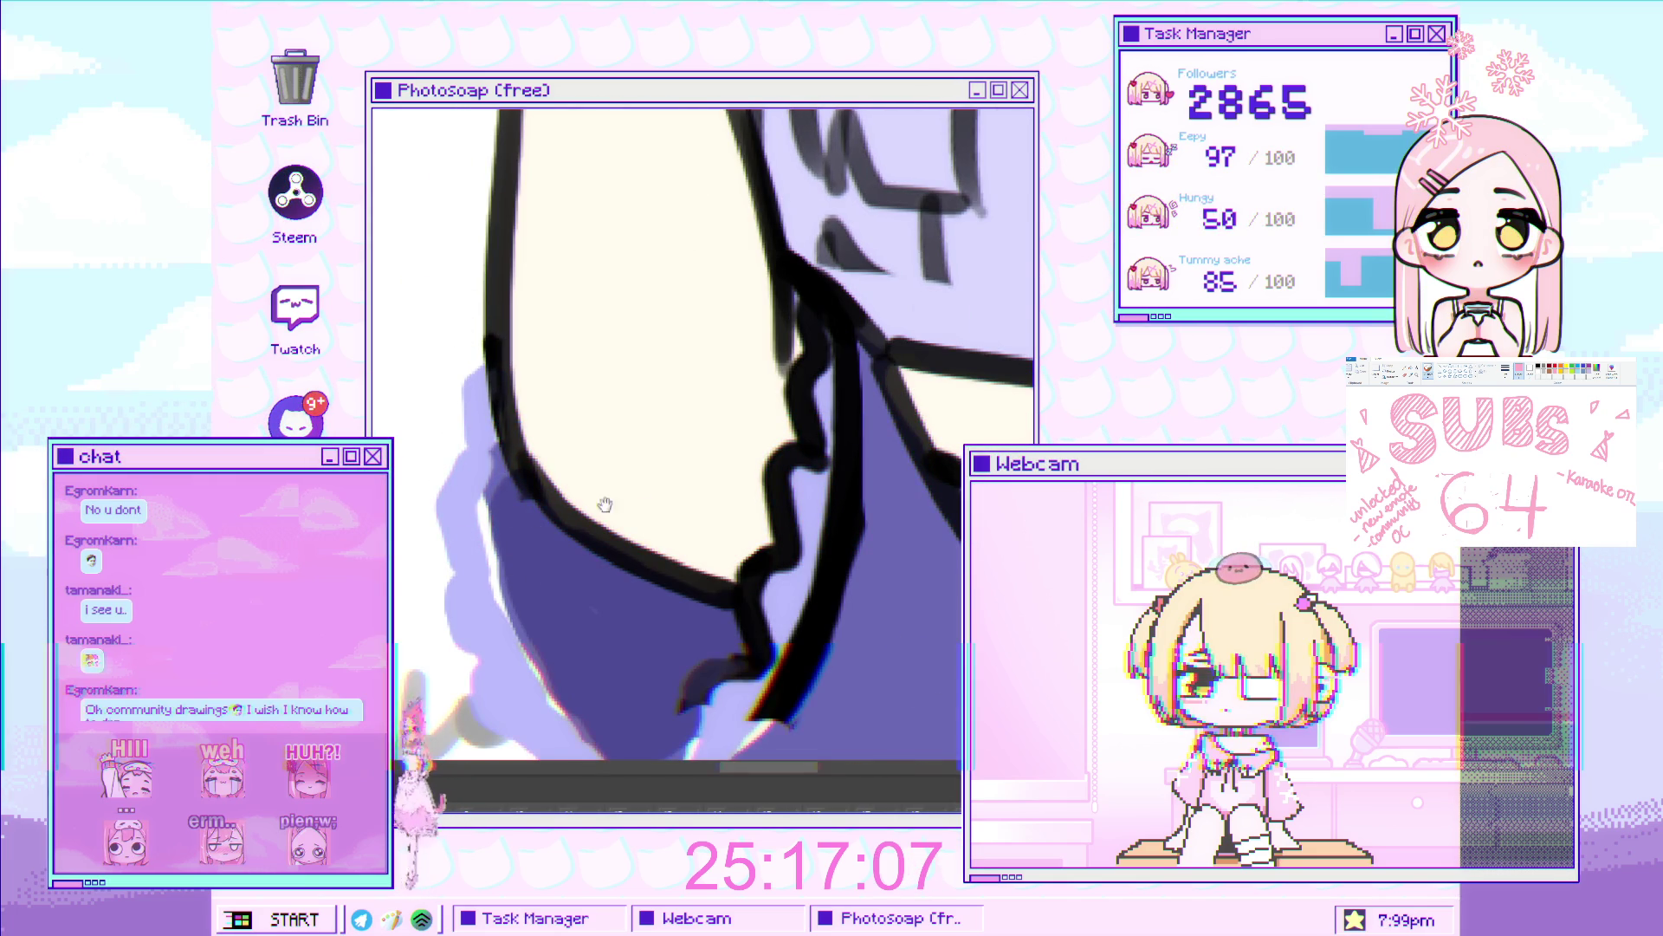
mouse_move(606, 502)
mouse_down()
mouse_move(538, 554)
mouse_move(518, 600)
mouse_up()
drag(616, 617, 619, 530)
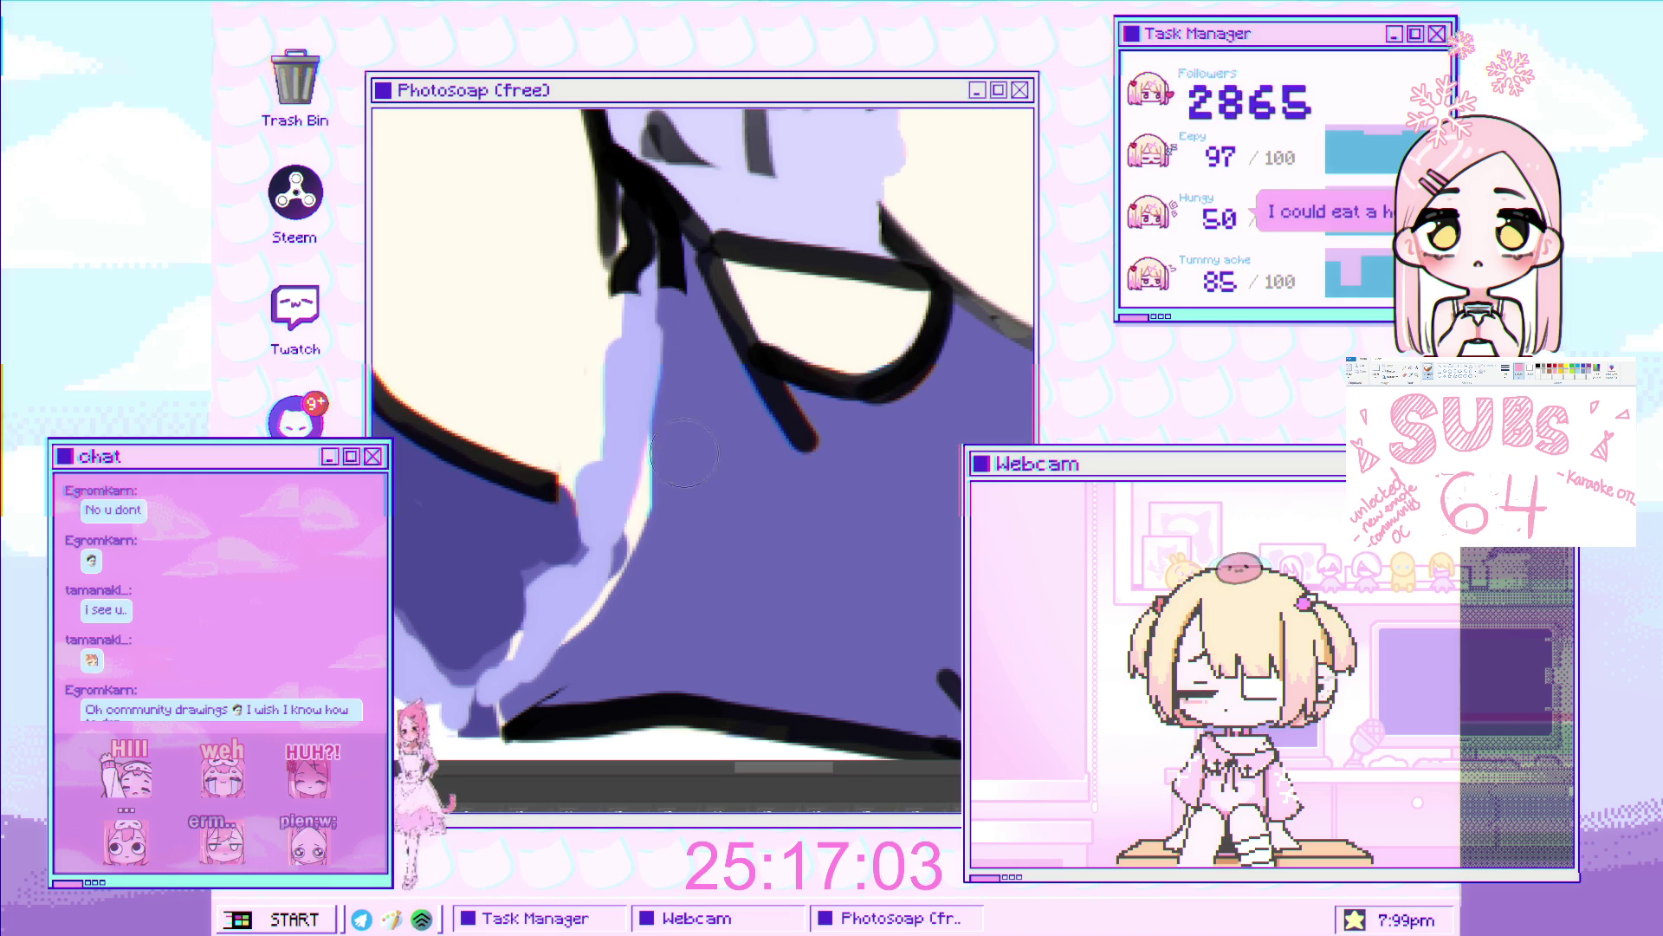
scroll(615, 531, up, 3)
mouse_move(615, 532)
mouse_down()
mouse_move(638, 371)
mouse_move(680, 427)
mouse_up()
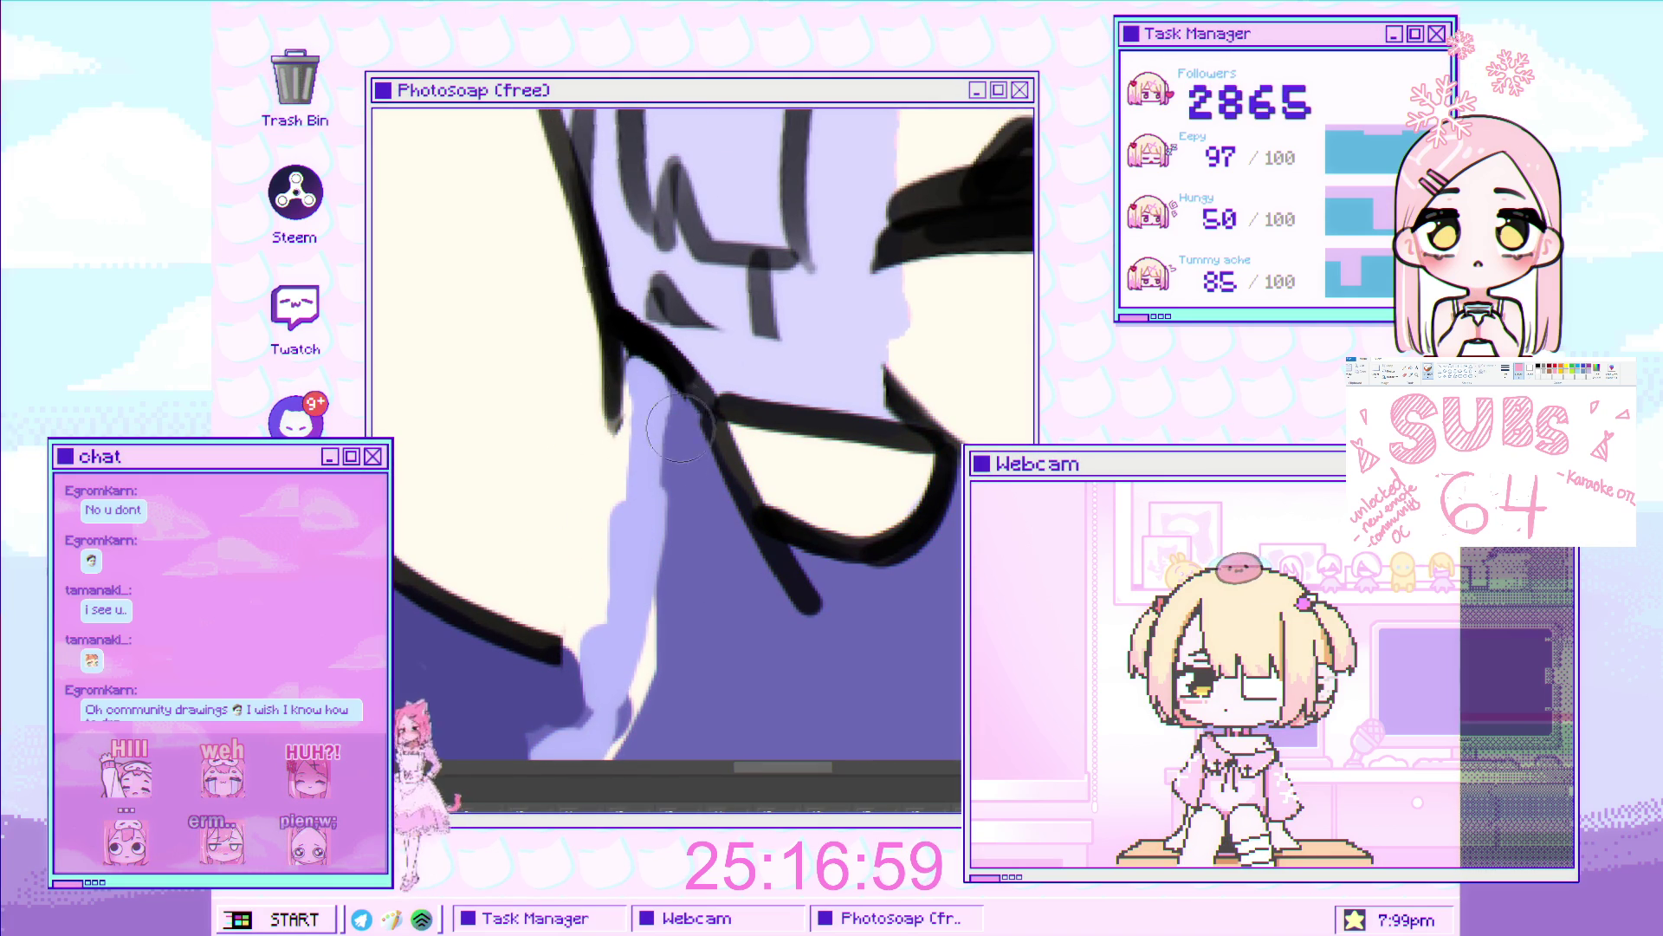
scroll(680, 427, down, 10)
scroll(733, 448, up, 5)
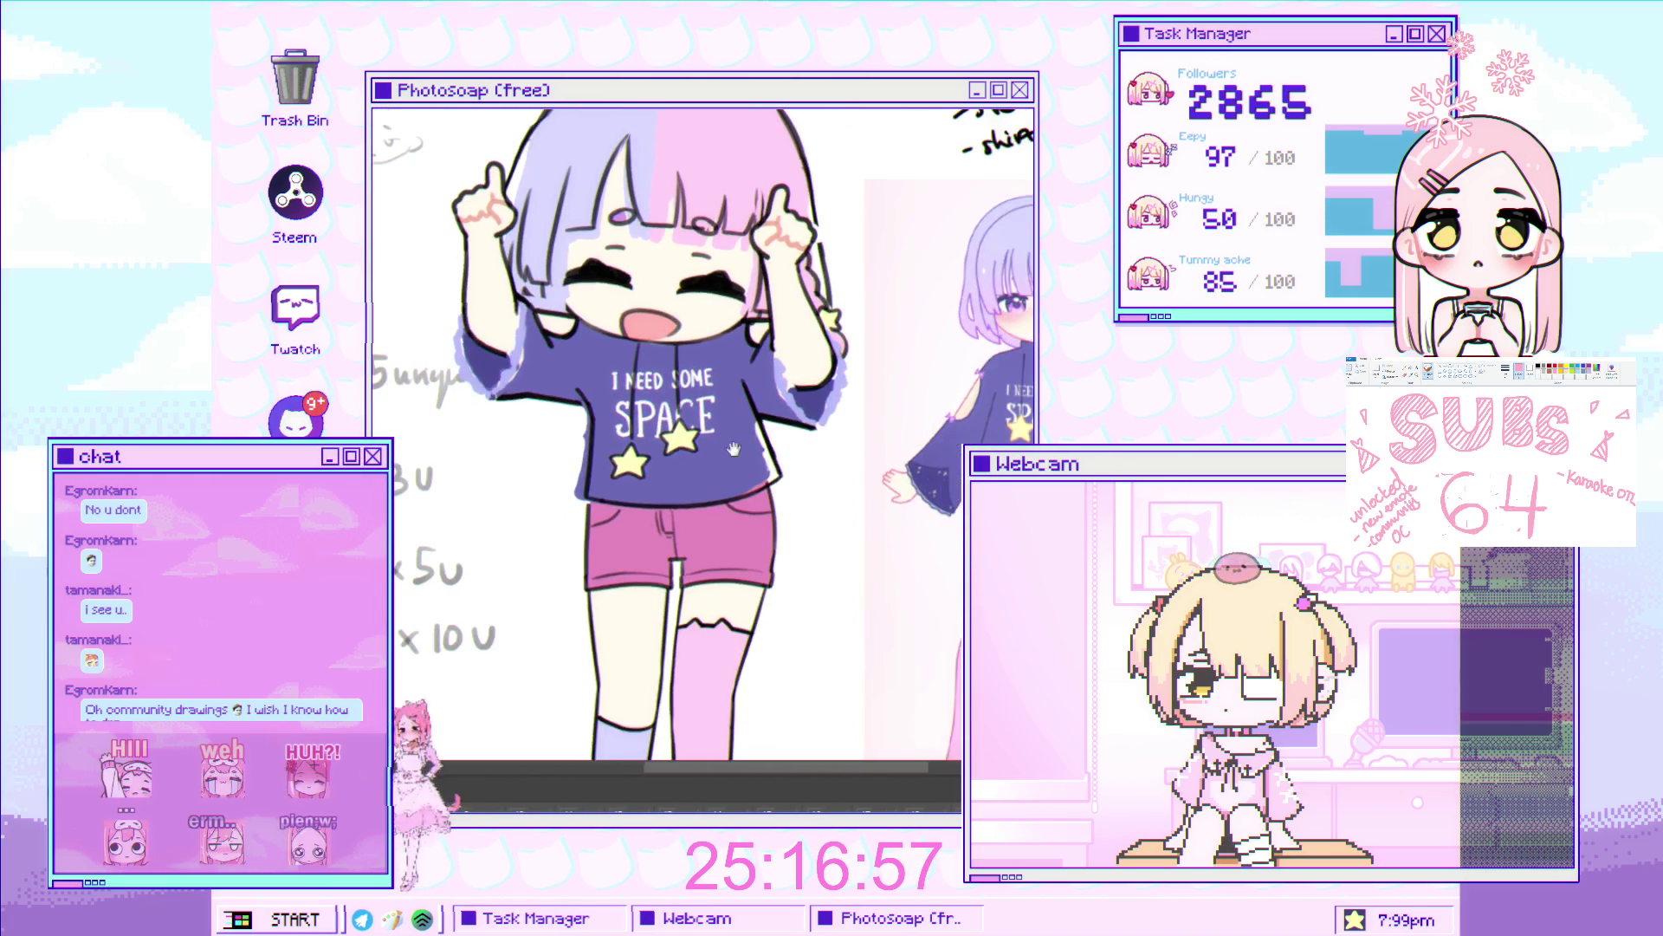
Scroll the canvas away from the space-shirt drawing.
scroll(734, 448, down, 1)
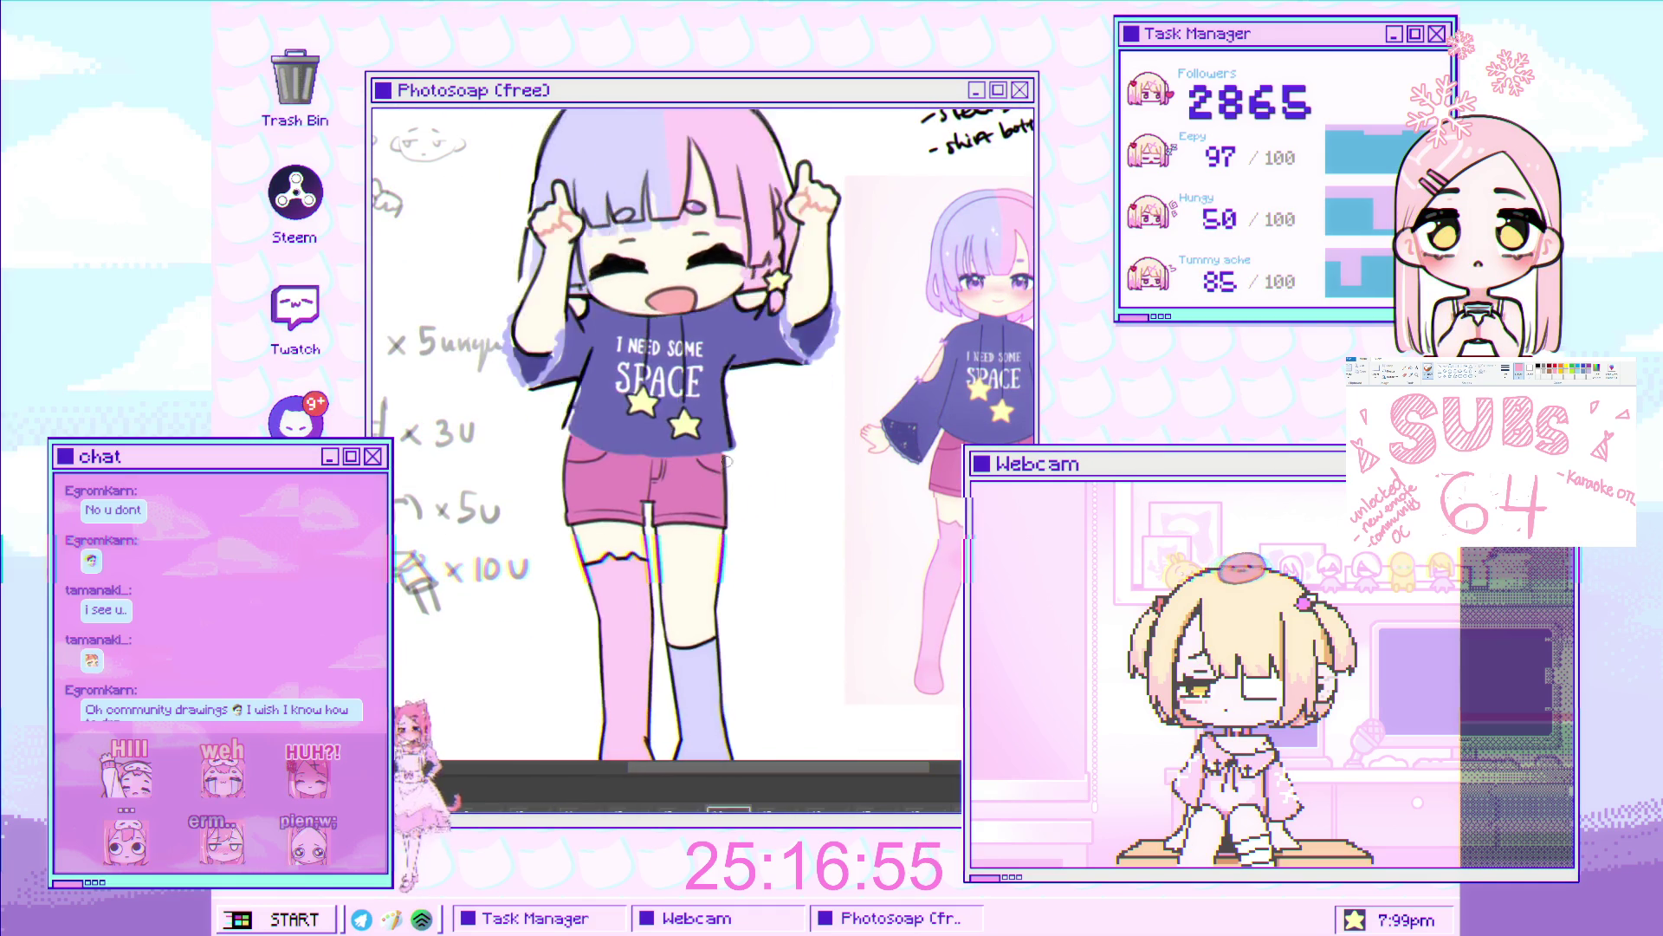